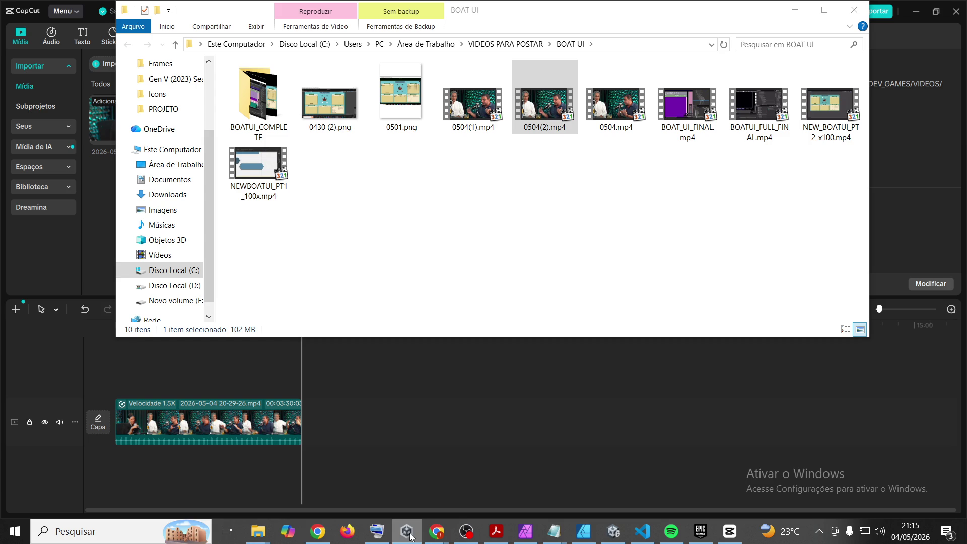
Step: Switch from File Explorer to the Unity editor showing the RPG DOS MARES MainMenuScene
{"action": "left_click", "coordinate": [613, 531]}
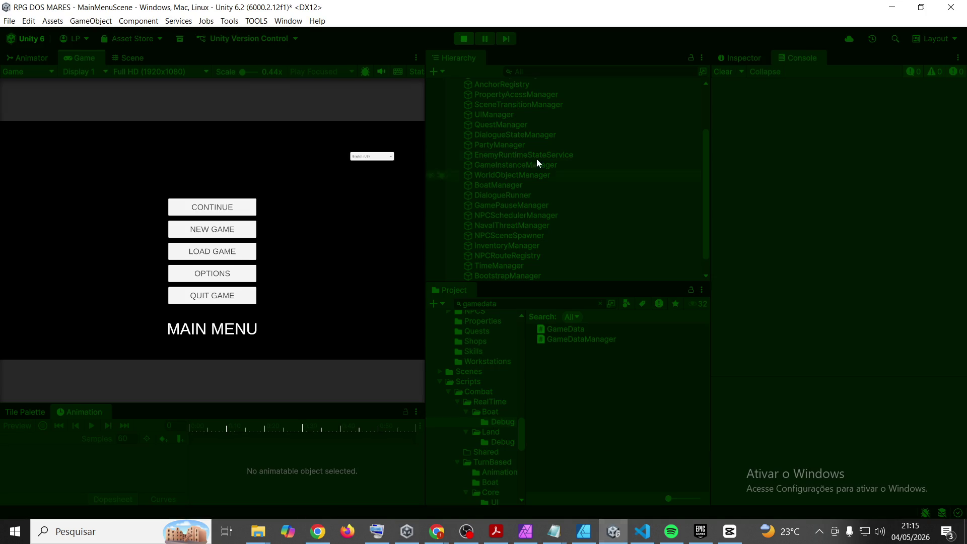
Step: Start a new game named '22222' from the main menu
{"action": "left_click", "coordinate": [216, 229]}
{"action": "left_click", "coordinate": [216, 229]}
{"action": "type", "text": "22222"}
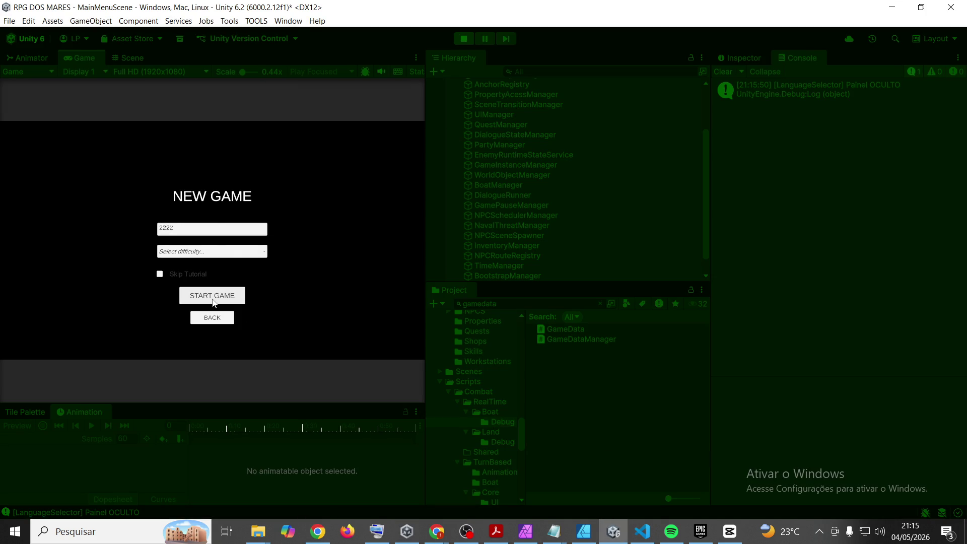
{"action": "left_click", "coordinate": [212, 295]}
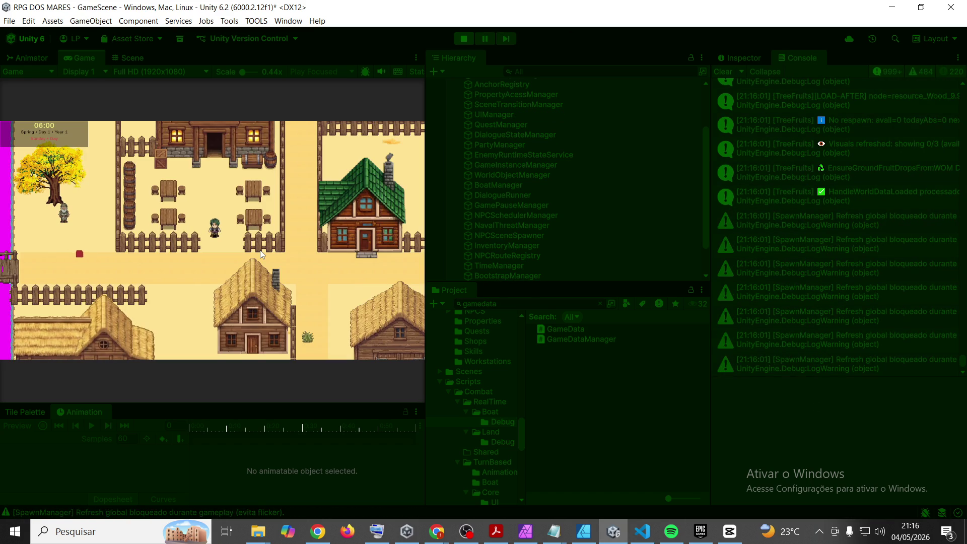
Step: Walk the character right to the boat dock, read the Naval Realtime Combat audit, then stop play
{"action": "key", "text": "d"}
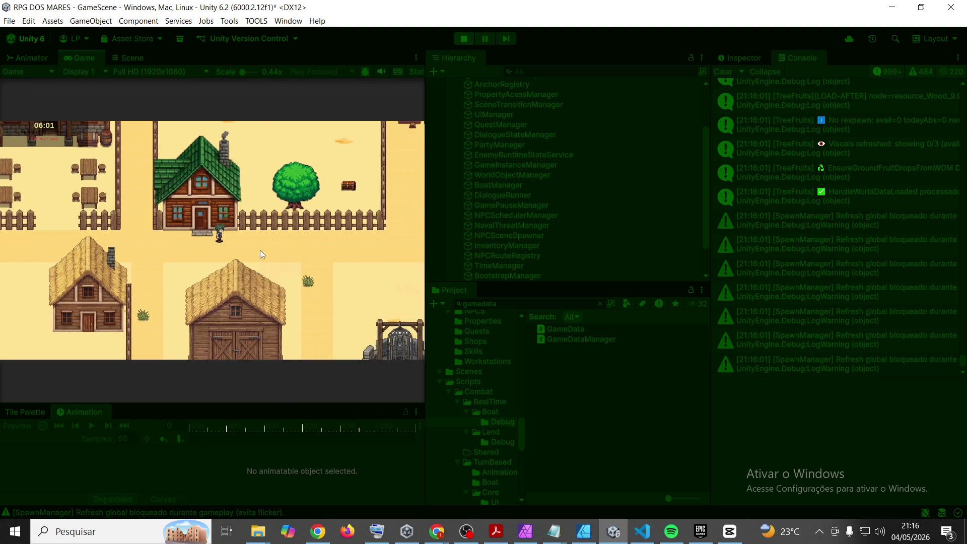
{"action": "key", "text": "d"}
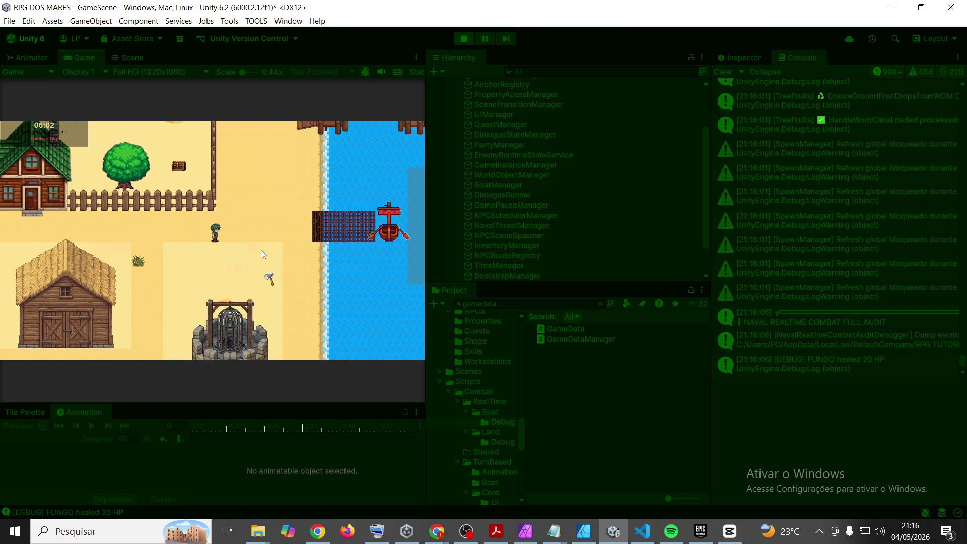
{"action": "left_click", "coordinate": [912, 320]}
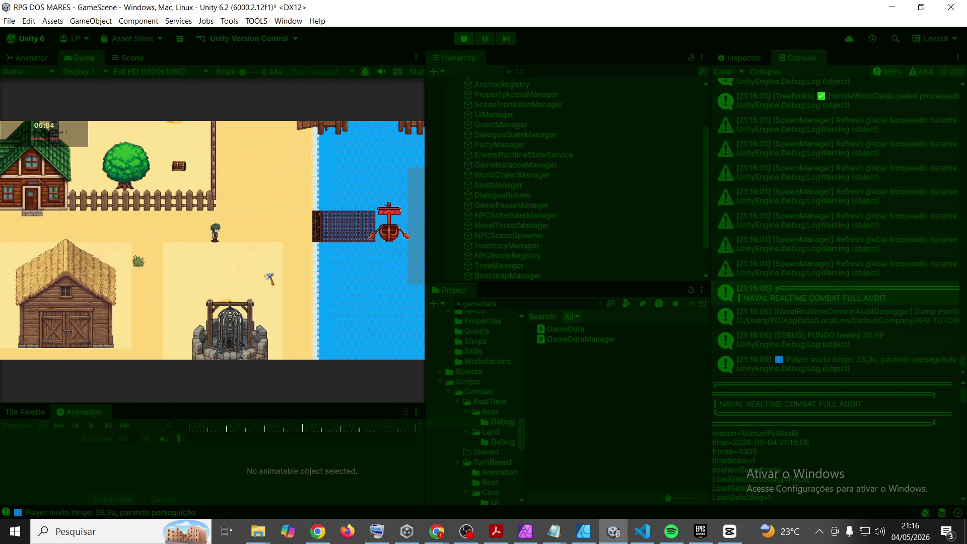
{"action": "key", "text": "alt+Tab"}
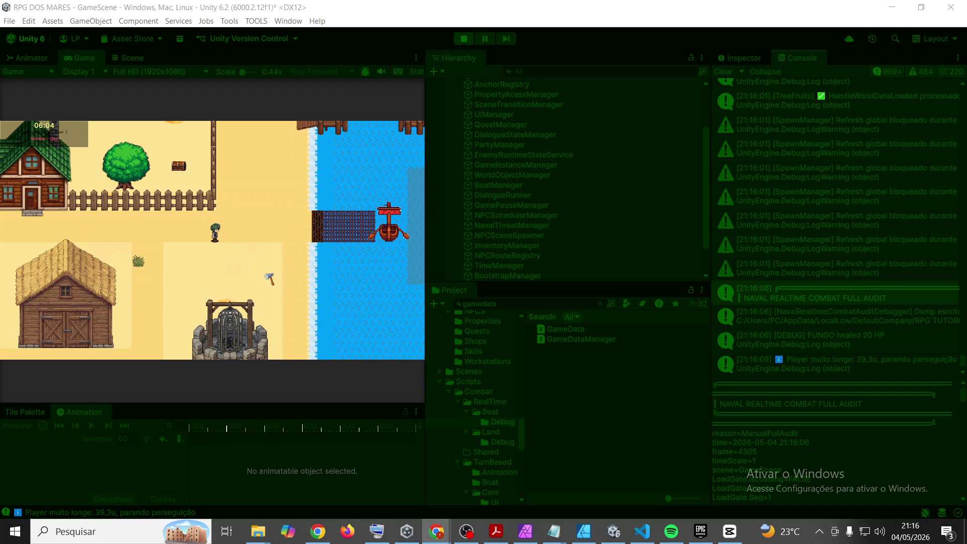
{"action": "left_click", "coordinate": [457, 36]}
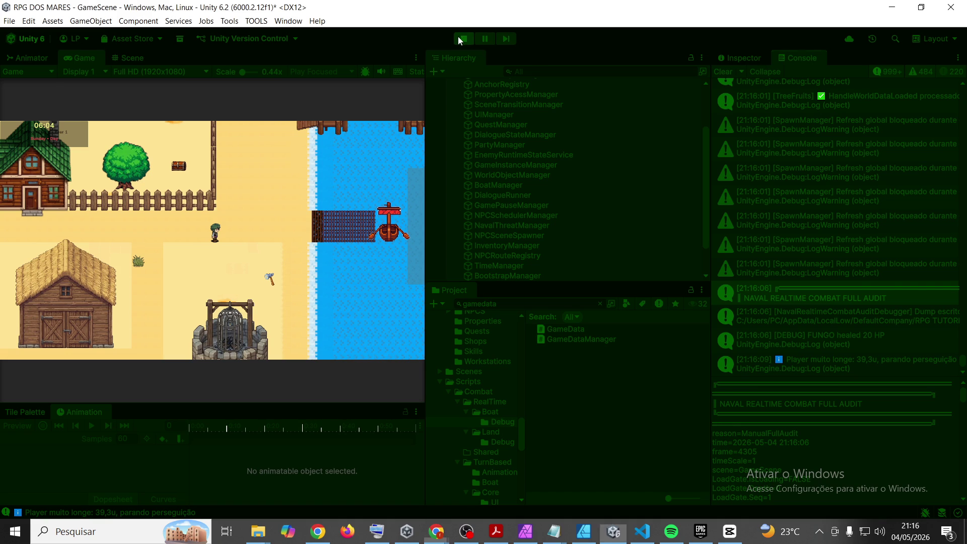
Step: Search the project for 'saveload' and open the SaveLoadManager script
{"action": "left_click", "coordinate": [560, 304]}
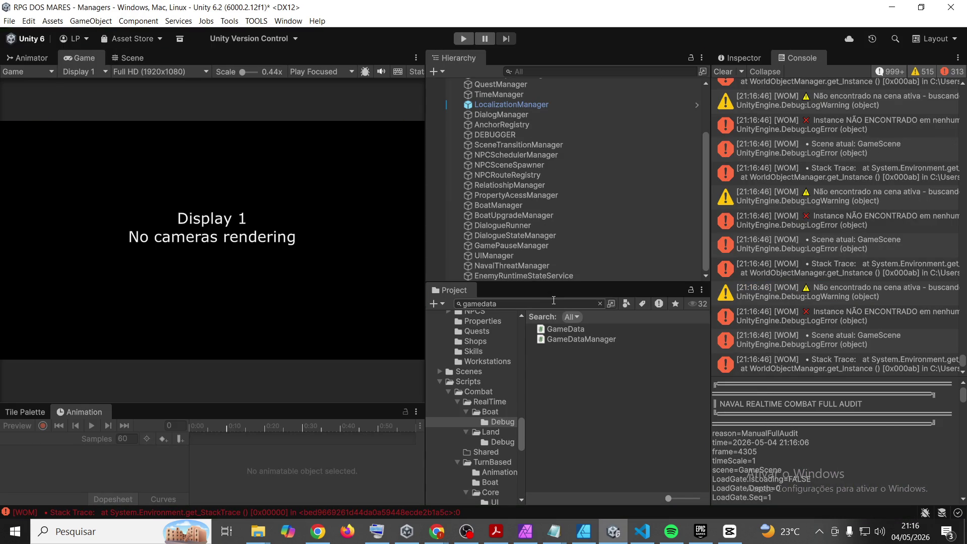
{"action": "left_click_drag", "start_coordinate": [569, 367], "coordinate": [575, 328]}
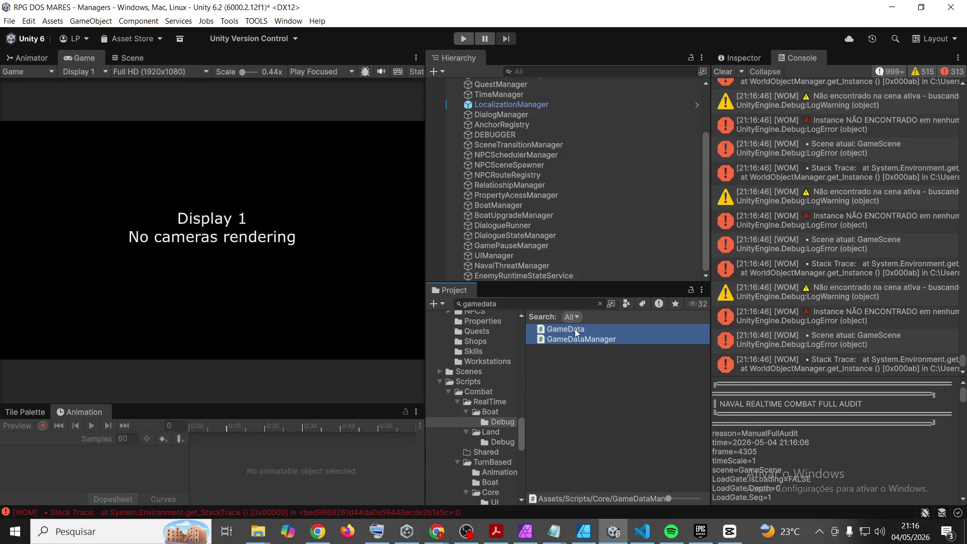
{"action": "scroll", "coordinate": [584, 131], "scroll_direction": "up", "scroll_amount": 1}
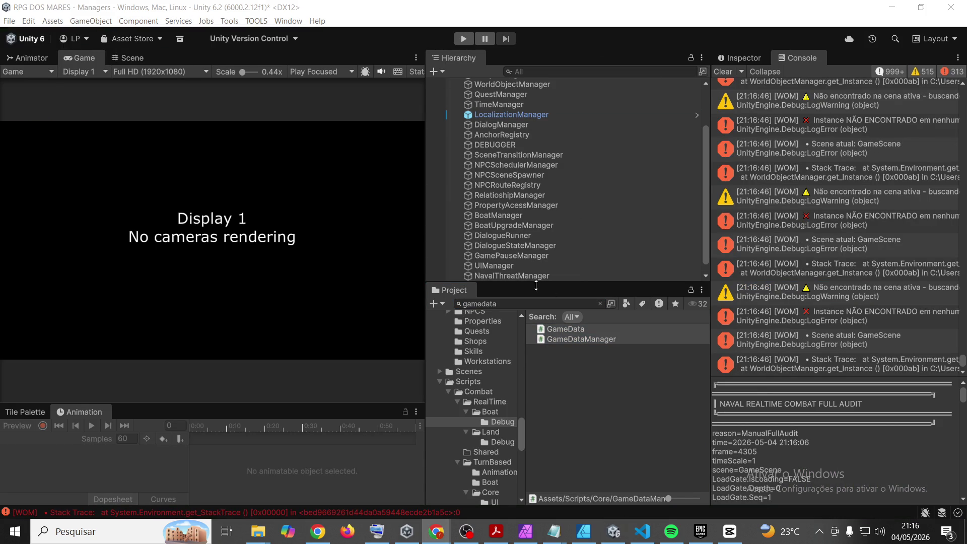
{"action": "left_click", "coordinate": [515, 299]}
{"action": "type", "text": "sa"}
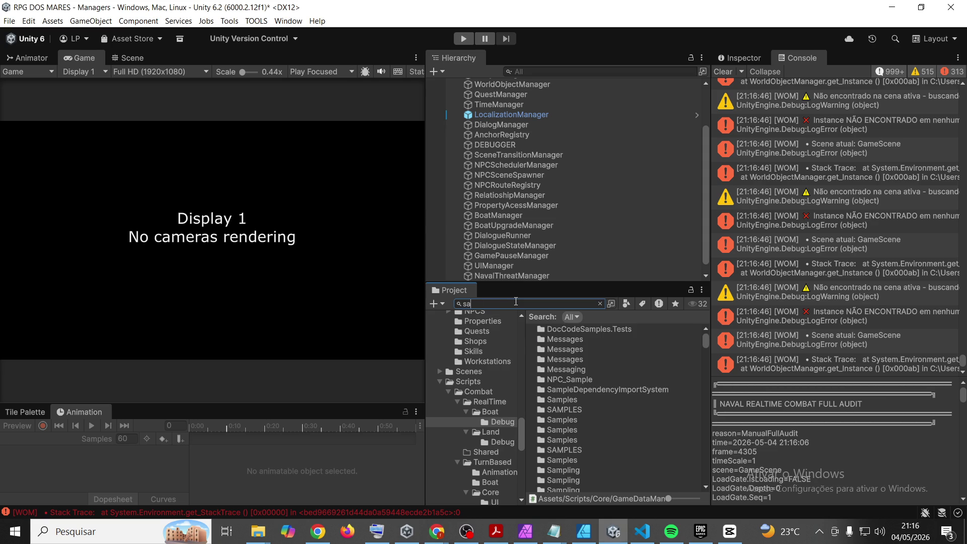
{"action": "type", "text": "veload"}
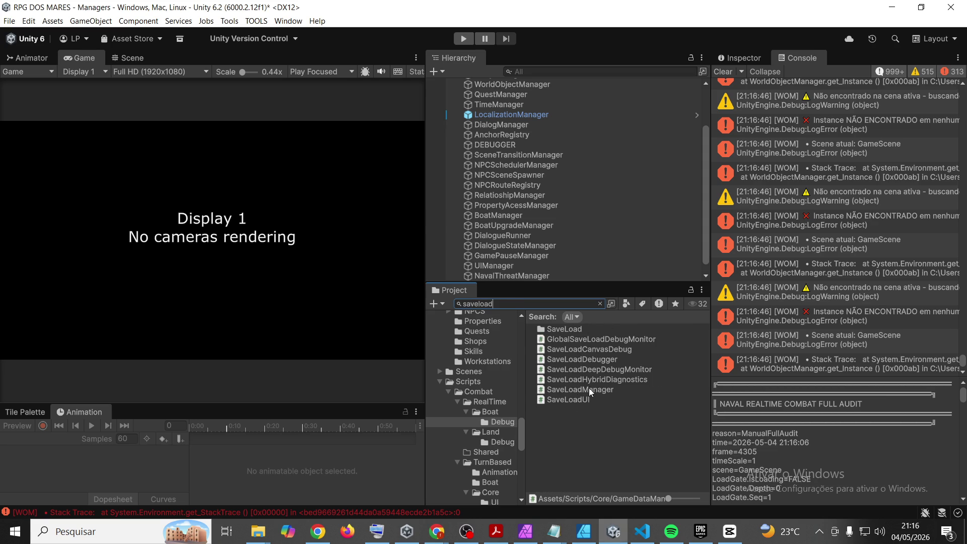
{"action": "double_click", "coordinate": [588, 389]}
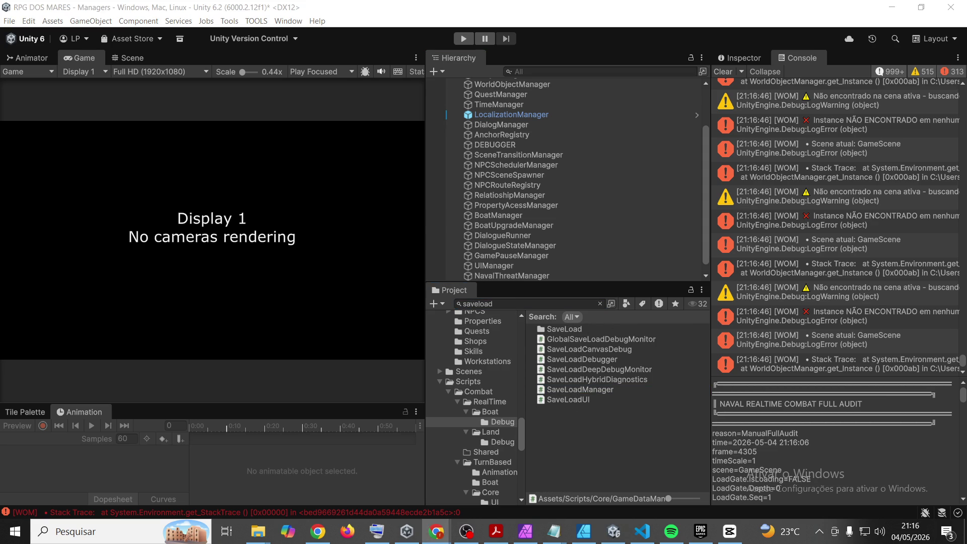
Step: Search for 'loadg' and open the LoadGate script
{"action": "left_click", "coordinate": [525, 304]}
{"action": "type", "text": "loadg"}
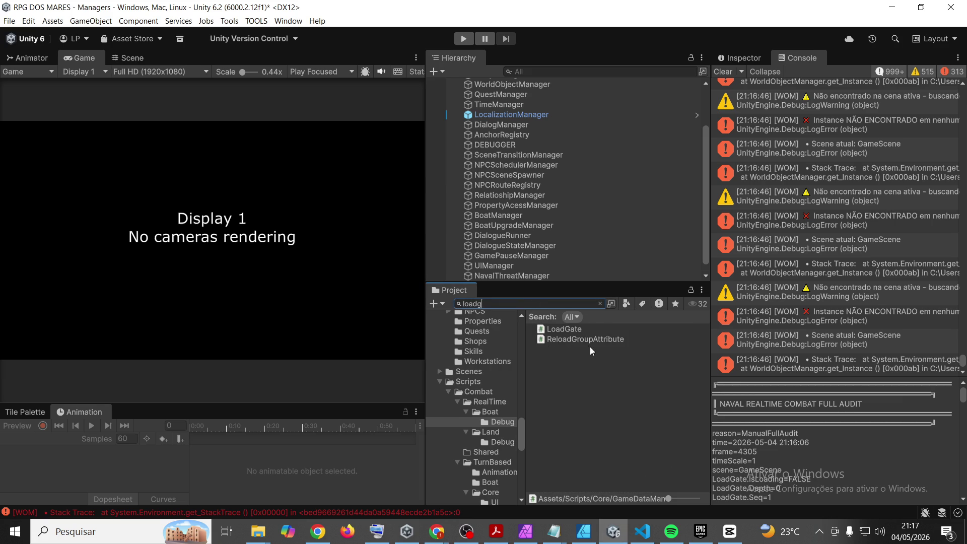
{"action": "double_click", "coordinate": [582, 330]}
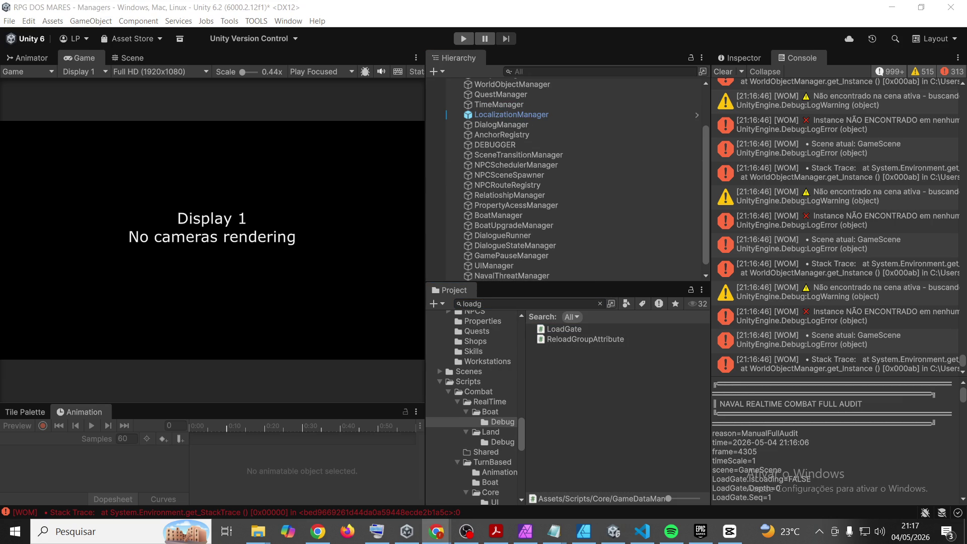
Step: Search for 'boatmana' and open the BoatManager script
{"action": "left_click", "coordinate": [540, 302]}
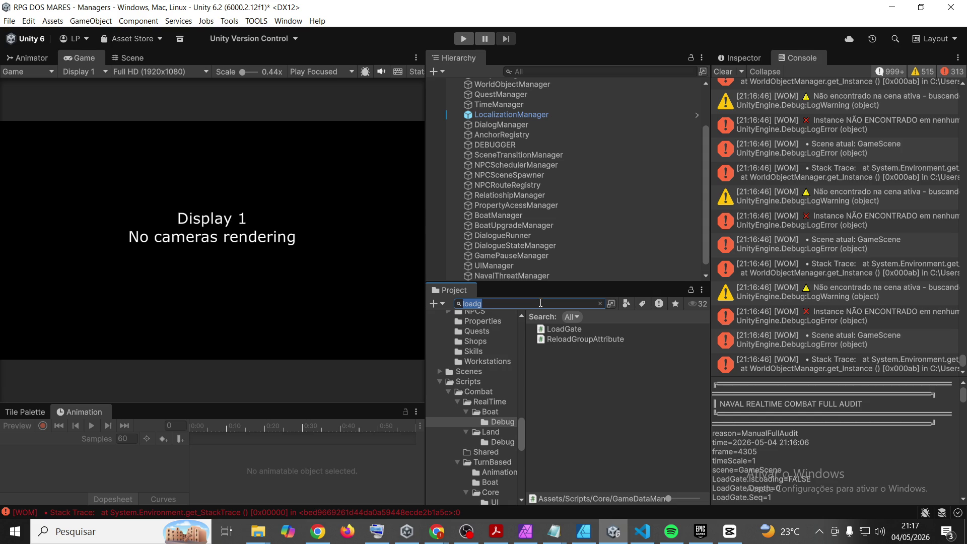
{"action": "type", "text": "boat"}
{"action": "scroll", "coordinate": [614, 397], "scroll_direction": "down", "scroll_amount": 10}
{"action": "scroll", "coordinate": [613, 397], "scroll_direction": "up", "scroll_amount": 10}
{"action": "type", "text": "mana"}
{"action": "double_click", "coordinate": [594, 329]}
Step: Search the project assets for 'boatuico'
{"action": "left_click", "coordinate": [479, 304]}
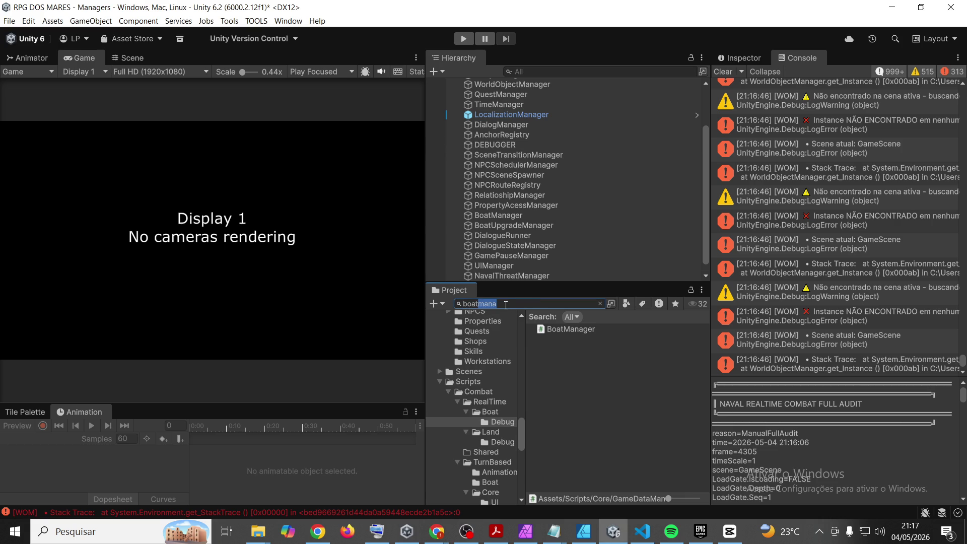
{"action": "type", "text": "r"}
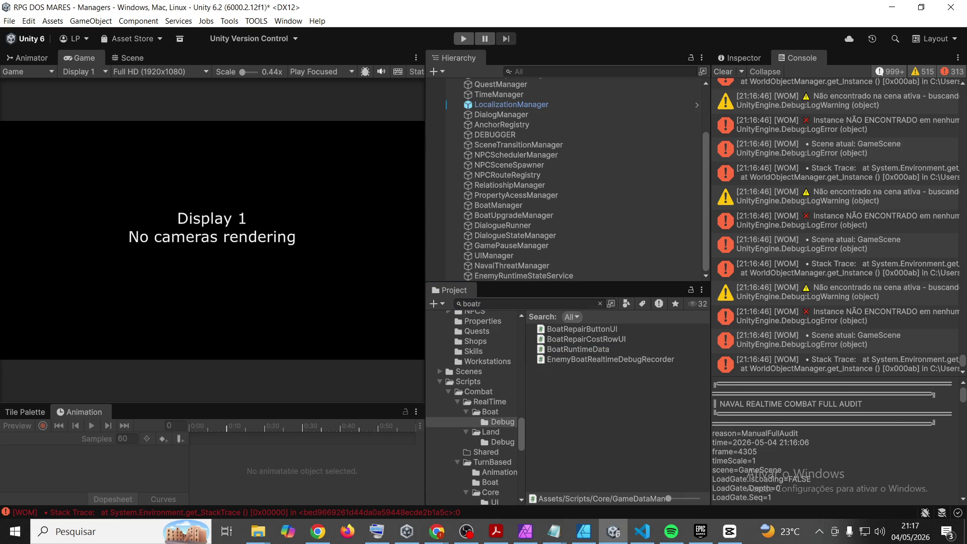
{"action": "key", "text": "alt+Tab"}
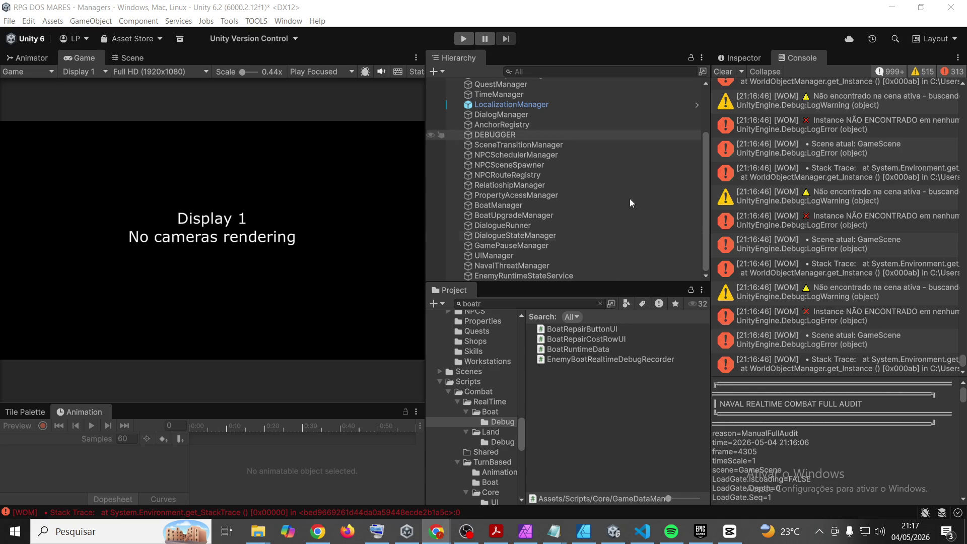
{"action": "left_click", "coordinate": [525, 303]}
{"action": "type", "text": "boatuico"}
{"action": "key", "text": "alt+Tab"}
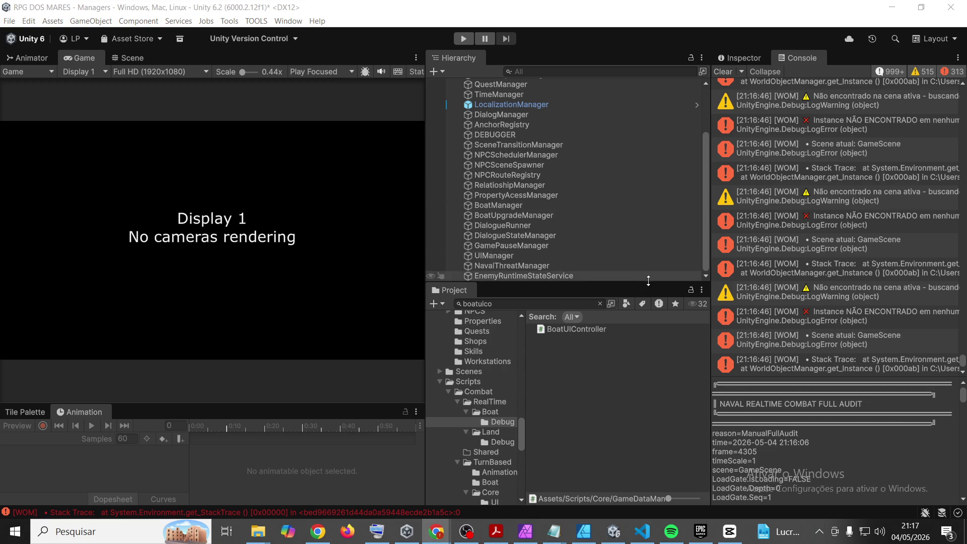
Step: Adjust the search term, then replace it with 'navalre' to list NavalRealtimeCombatAuditDebugger
{"action": "left_click", "coordinate": [538, 303]}
{"action": "left_click", "coordinate": [490, 304]}
{"action": "key", "text": "BackSpace"}
{"action": "key", "text": "BackSpace"}
{"action": "key", "text": "BackSpace"}
{"action": "type", "text": "d"}
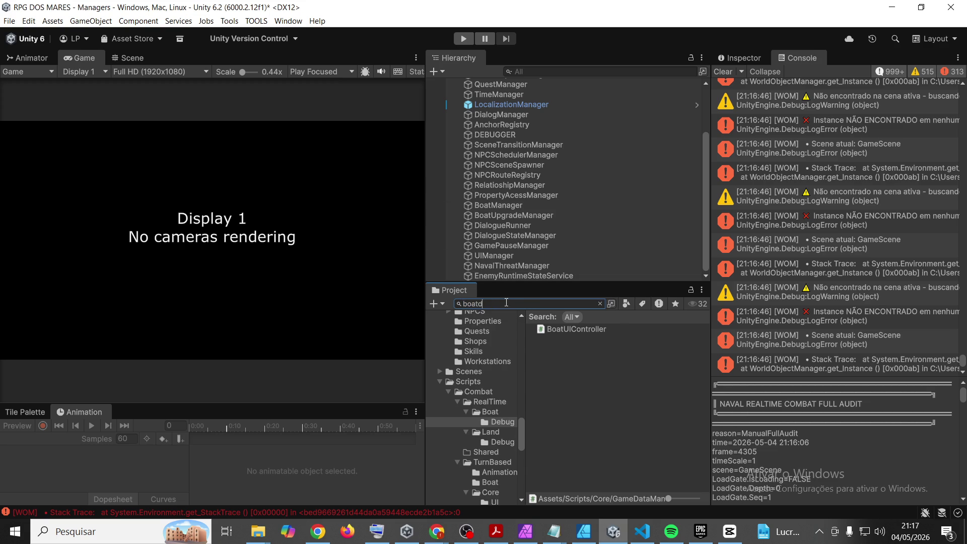
{"action": "key", "text": "alt+Tab"}
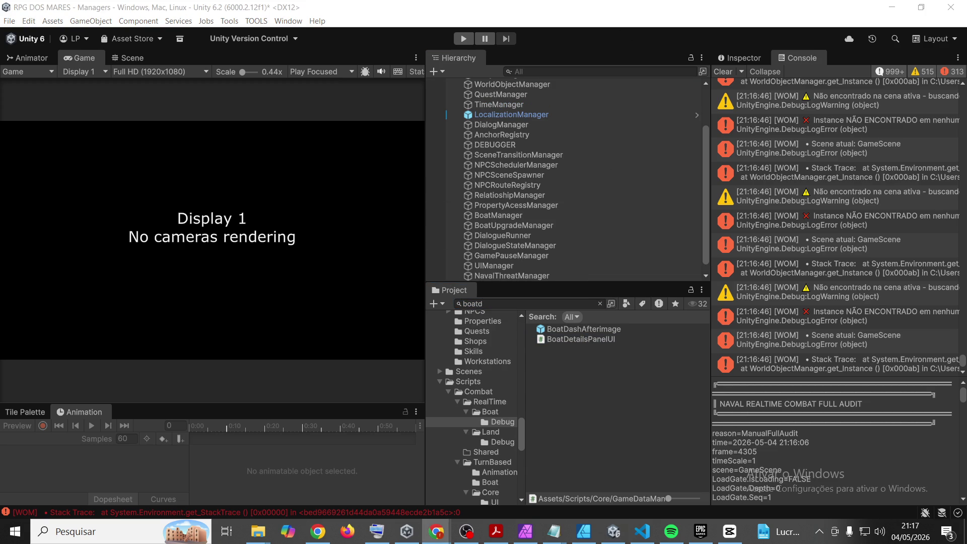
{"action": "left_click", "coordinate": [556, 303]}
{"action": "type", "text": "navalre"}
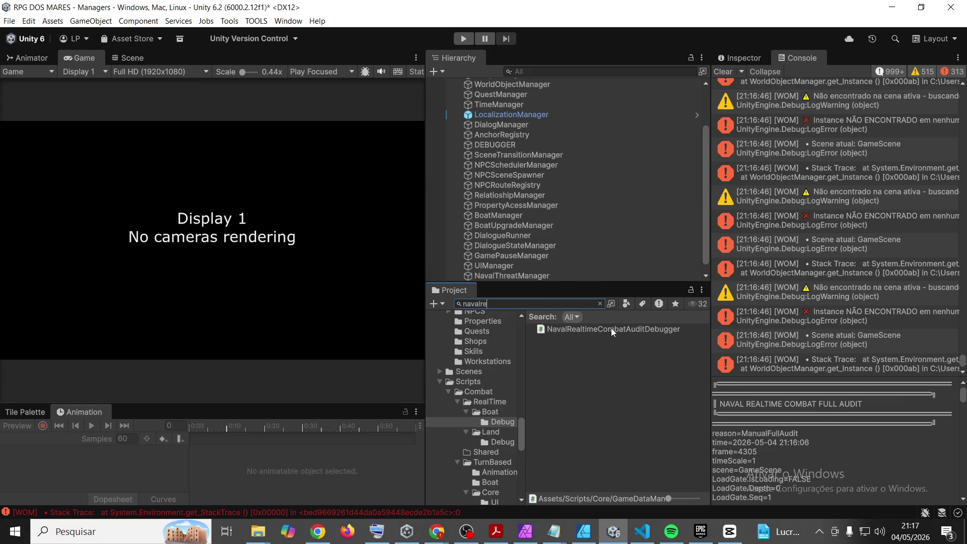
{"action": "left_click", "coordinate": [436, 531]}
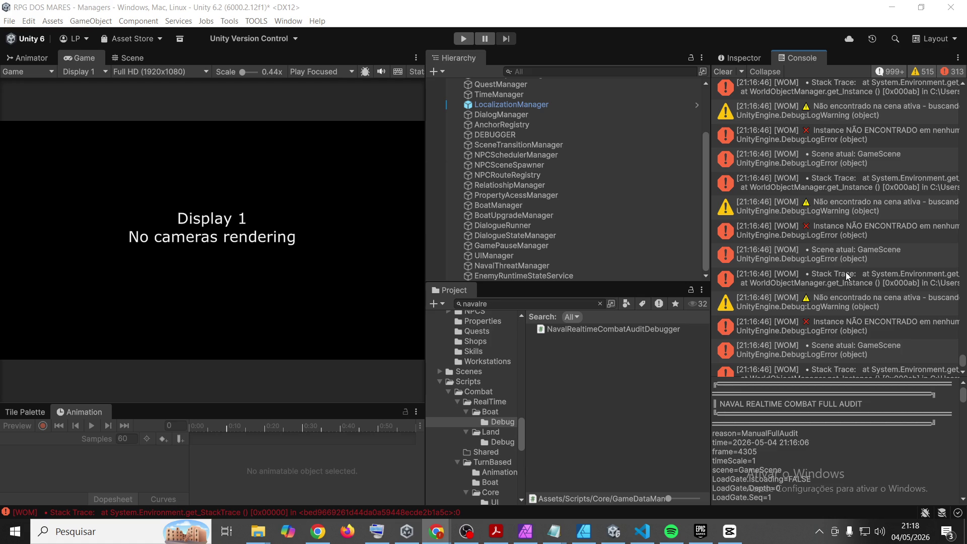
Step: Clear the Console and switch to Visual Studio Code showing GameData.cs
{"action": "left_click", "coordinate": [728, 74]}
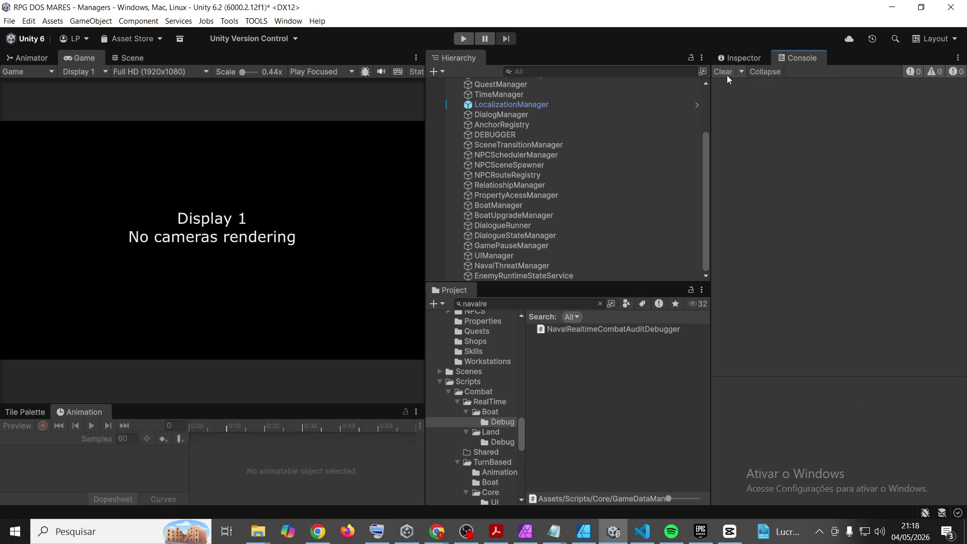
{"action": "left_click", "coordinate": [639, 531]}
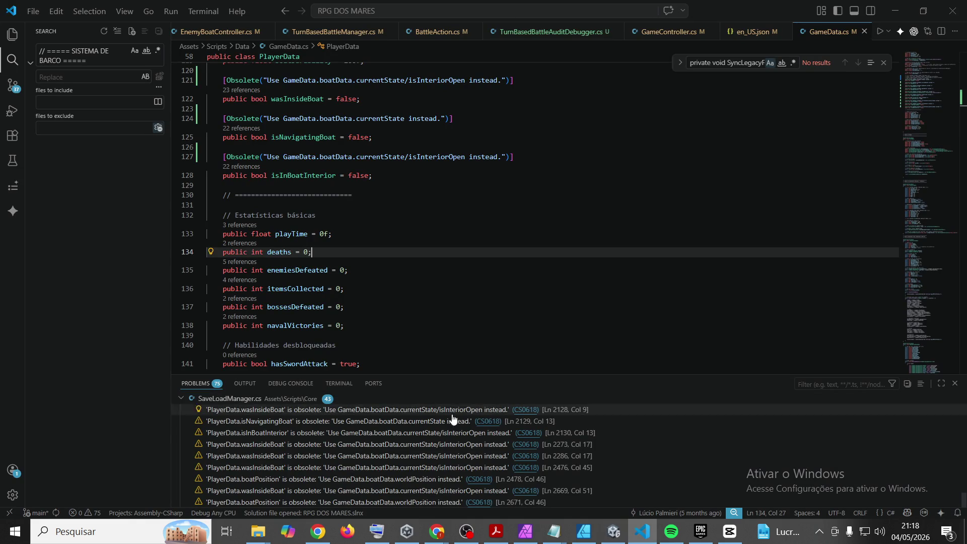
Step: Scroll the Problems list up to the 32 CS0618 warnings in GameDataManager.cs
{"action": "scroll", "coordinate": [724, 443], "scroll_direction": "up", "scroll_amount": 5}
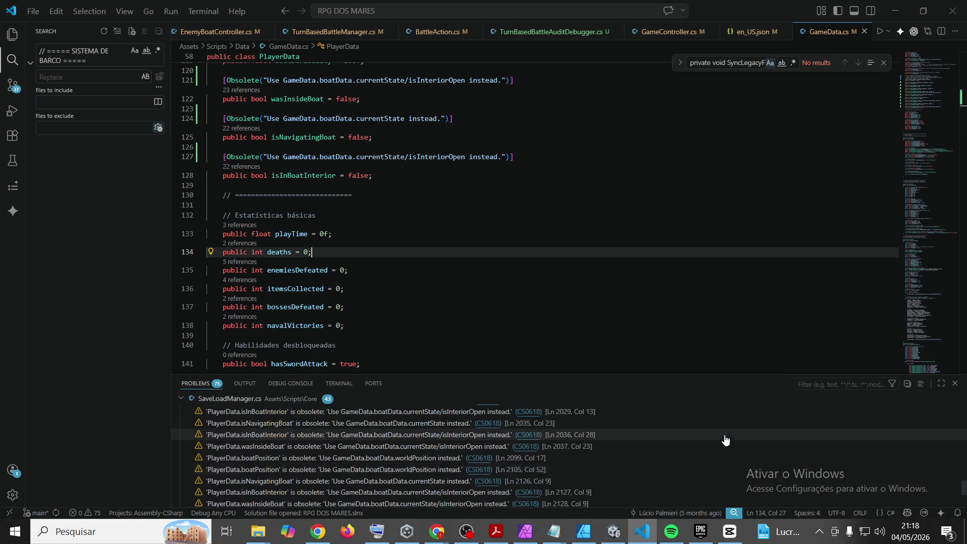
{"action": "scroll", "coordinate": [722, 439], "scroll_direction": "up", "scroll_amount": 10}
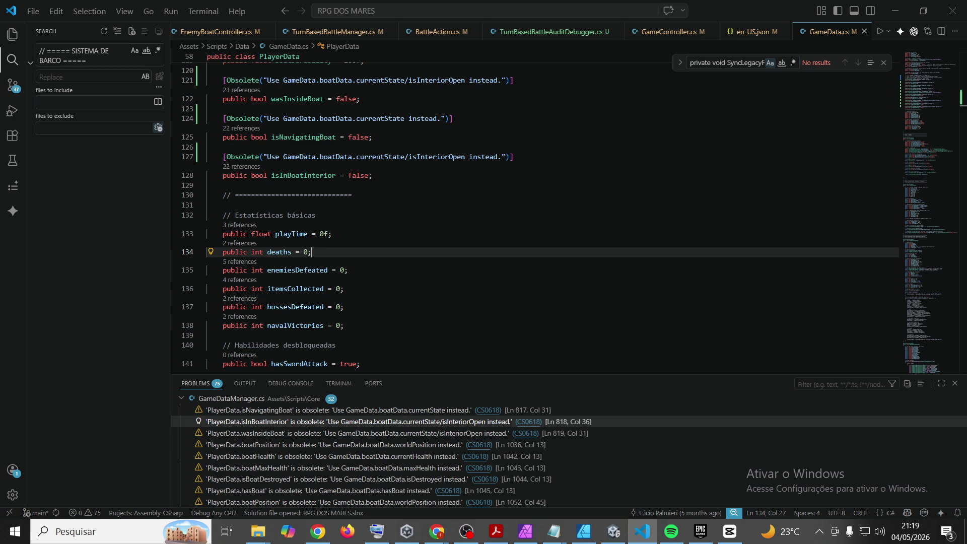
{"action": "key", "text": "alt+Tab"}
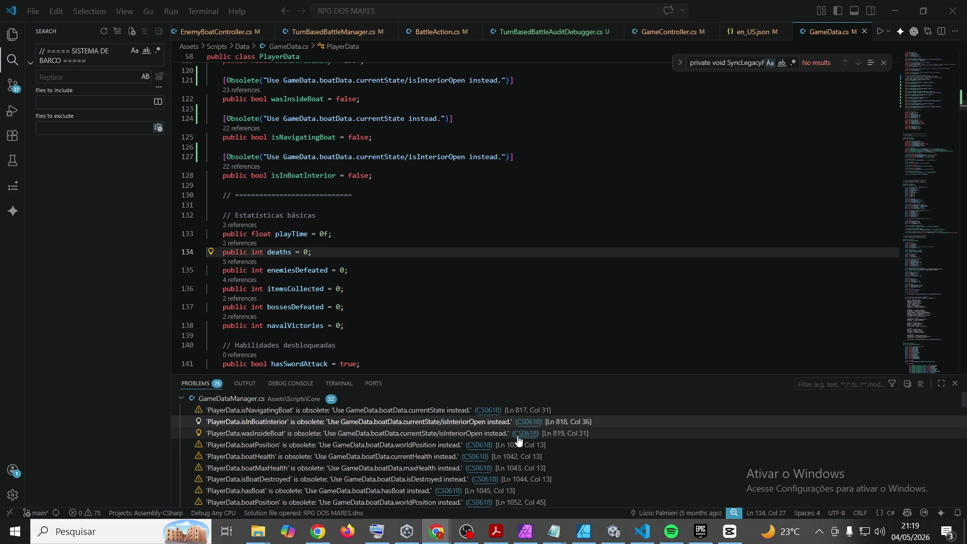
Step: Search for the UpdateBoatData signature and open its match in GameDataManager.cs
{"action": "double_click", "coordinate": [75, 51]}
{"action": "key", "text": "ctrl+a"}
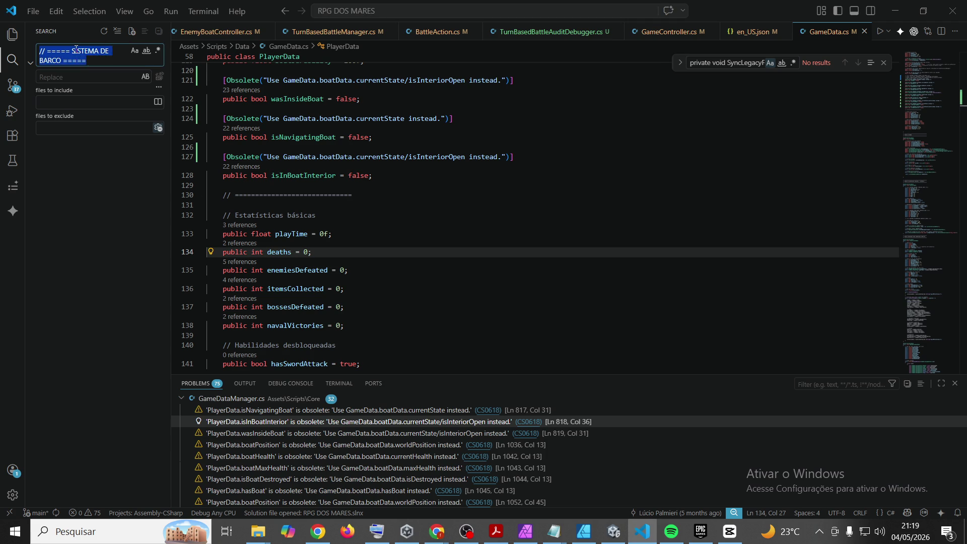
{"action": "type", "text": "public void UpdateBoatData(int currentHealth, int maxHealth, Vector3 position, bool d"}
{"action": "left_click", "coordinate": [84, 203]}
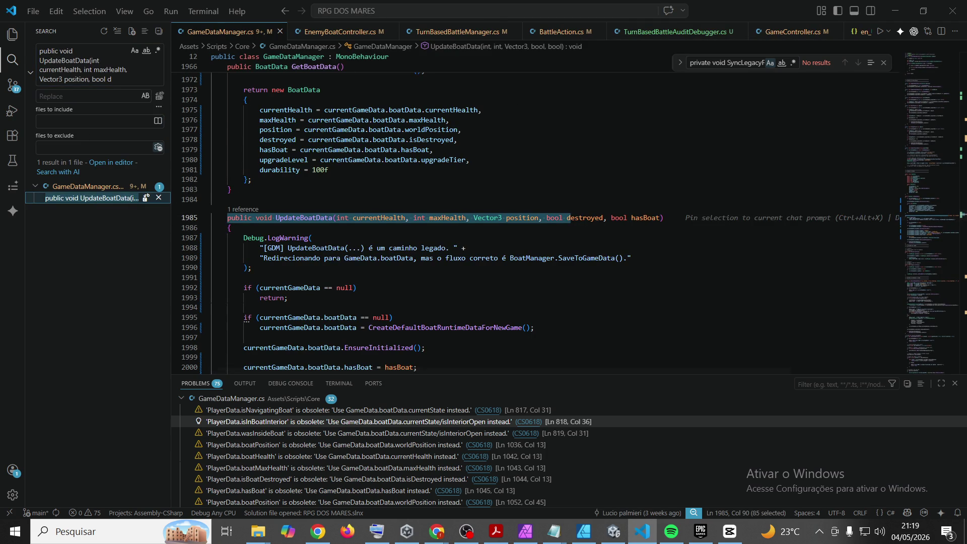
{"action": "key", "text": "alt+Tab"}
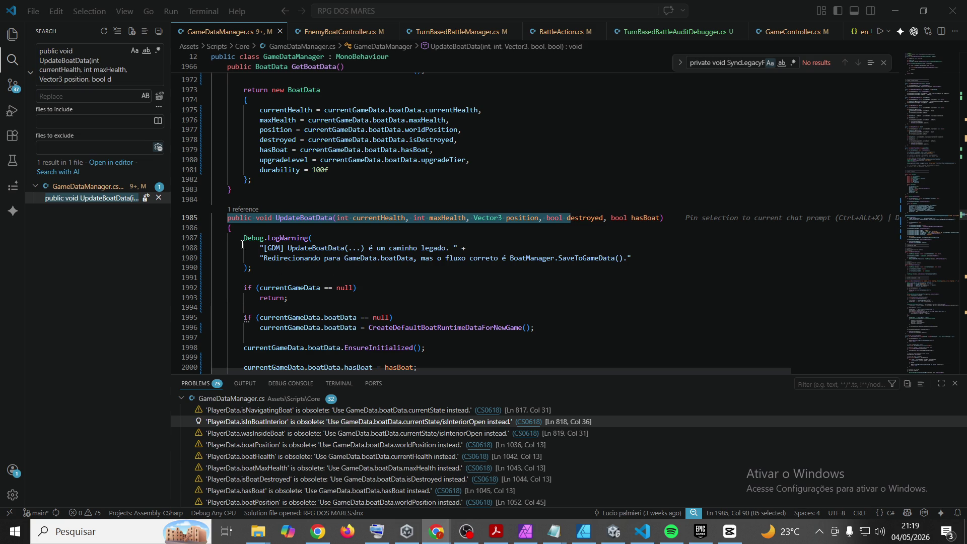
Step: Replace UpdateBoatData with an [Obsolete] version that only logs a blocked-call error, then save
{"action": "scroll", "coordinate": [267, 293], "scroll_direction": "down", "scroll_amount": 9}
{"action": "mouse_move", "coordinate": [252, 214]}
{"action": "left_mouse_down"}
{"action": "mouse_move", "coordinate": [226, 201]}
{"action": "mouse_move", "coordinate": [211, 151]}
{"action": "mouse_move", "coordinate": [179, 150]}
{"action": "left_mouse_up"}
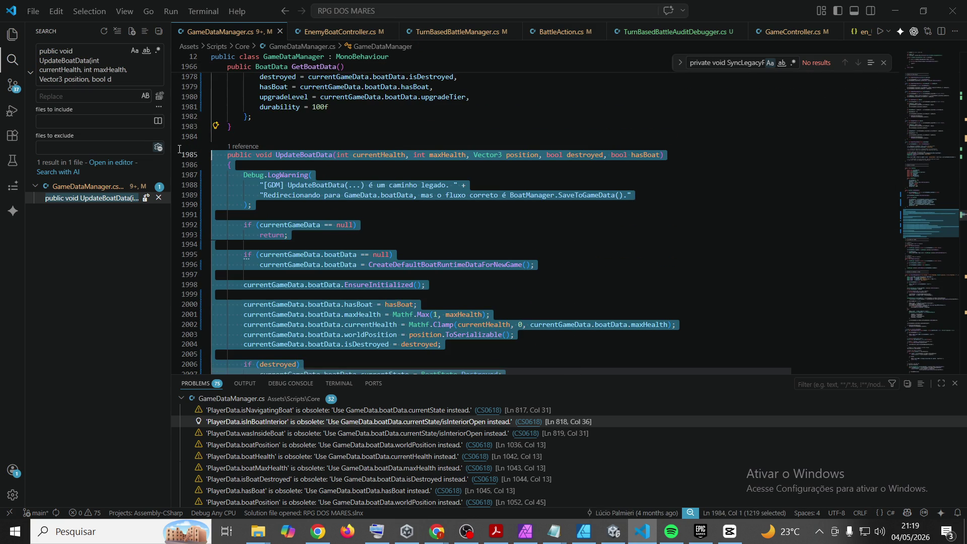
{"action": "type", "text": "[Obsolete(\"UpdateBoatData is legacy. Use BoatManager.RuntimeData + BoatManager.SaveToGameData().\")] public void UpdateBoatData(int currentHealth, int maxHealth, Vector3 position, bool destroyed, bool hasBoat) {     Debug.LogError(         \"[GDM] BLOQUEADO: UpdateBoatData(...) foi chamado, mas o sistema de barco agora usa fonte única: \" +         \"BoatManager.RuntimeData -> GameData.boatData.\\n\" +         $\"Tentativa recebida: hp={currentHealth}/{maxHealth}, pos={position}, destroyed={destroyed}, hasBoat={hasBoat}\\n\" +         Environment.StackTrace     );      // Não escrever mais em PlayerData nem em boatData aqui. }"}
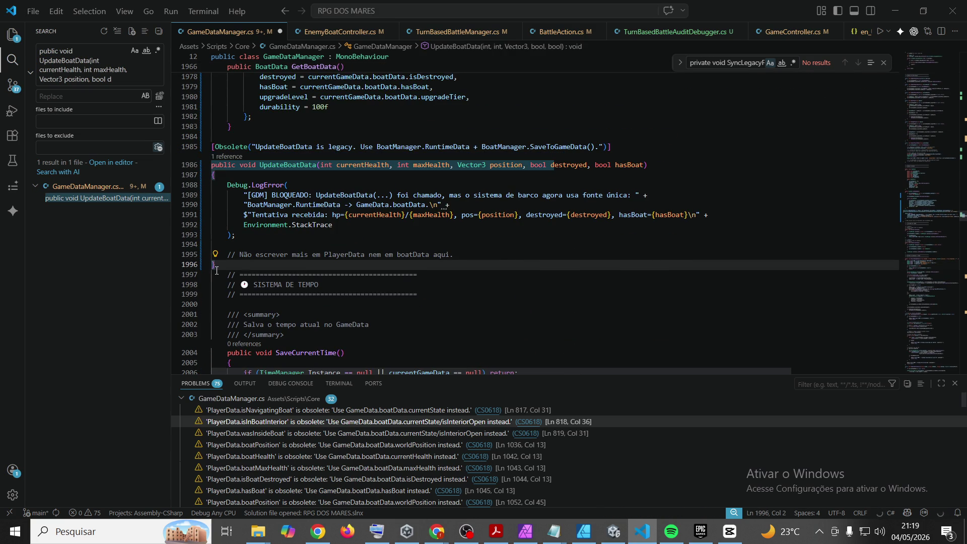
{"action": "mouse_move", "coordinate": [234, 266]}
{"action": "left_mouse_down"}
{"action": "mouse_move", "coordinate": [217, 194]}
{"action": "mouse_move", "coordinate": [178, 146]}
{"action": "left_mouse_up"}
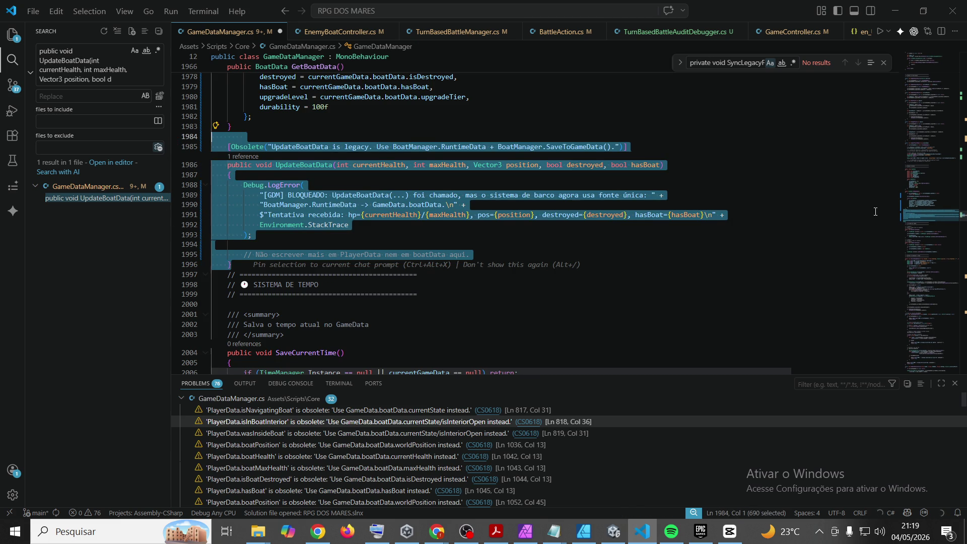
{"action": "left_click", "coordinate": [725, 215]}
{"action": "key", "text": "ctrl+s"}
{"action": "key", "text": "alt+Tab"}
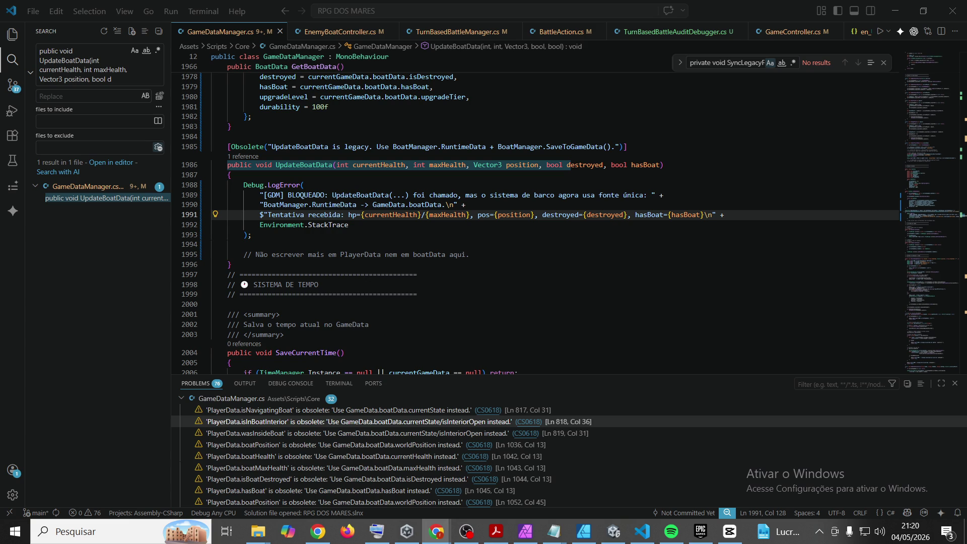
Step: Return to Unity so the scripts recompile, showing 191 warnings in the Console
{"action": "left_click", "coordinate": [592, 359]}
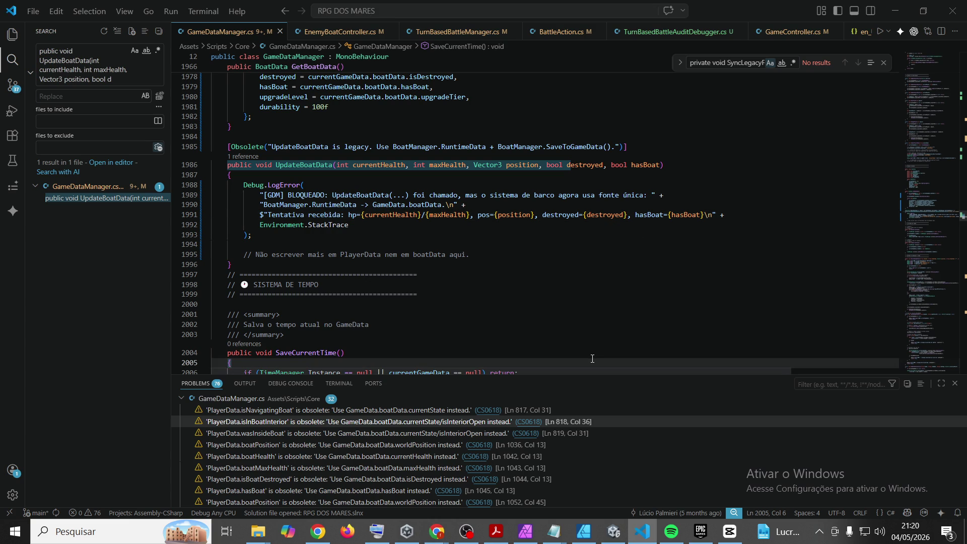
{"action": "left_click", "coordinate": [614, 531]}
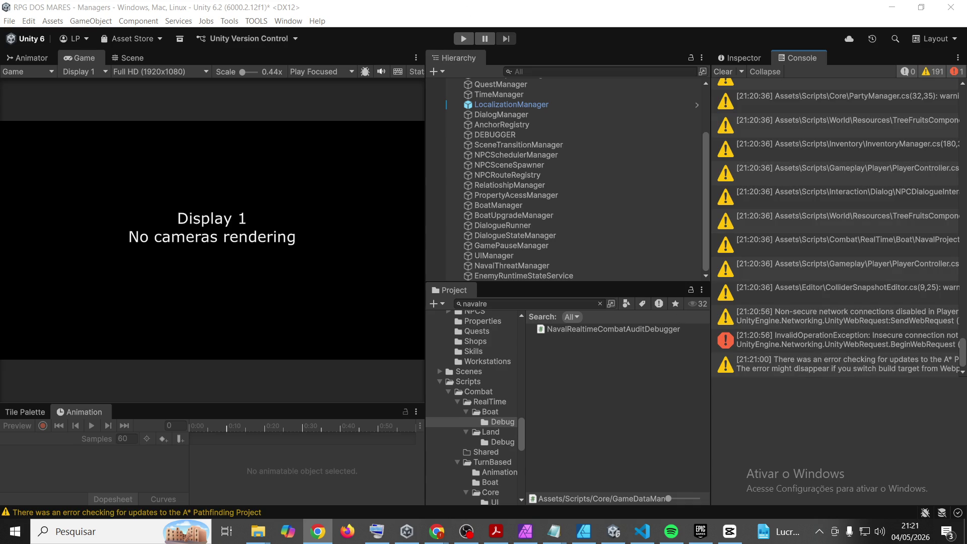
{"action": "left_click", "coordinate": [659, 380]}
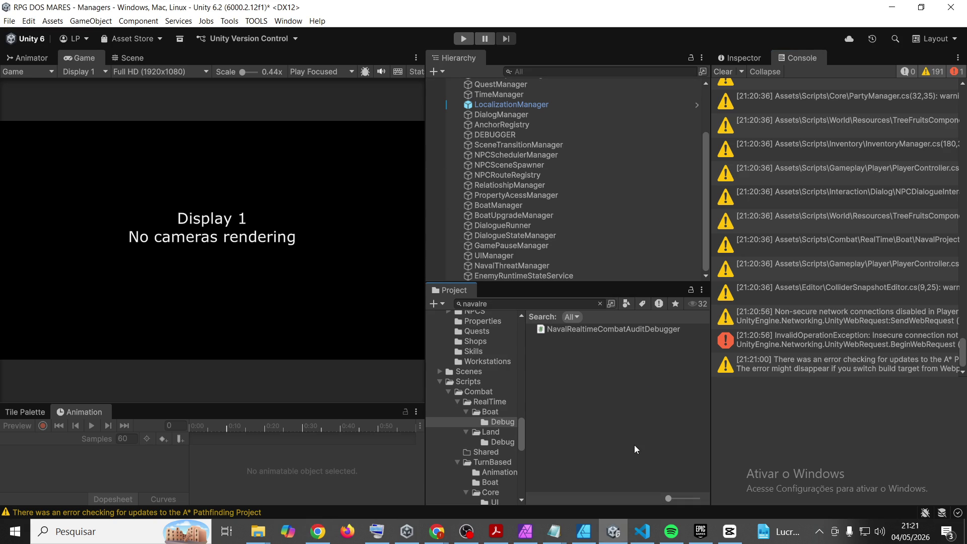
Step: Run GameInstanceManager's Debug: Clear All Instances, then enter Play mode and open NEW GAME
{"action": "scroll", "coordinate": [517, 171], "scroll_direction": "up", "scroll_amount": 3}
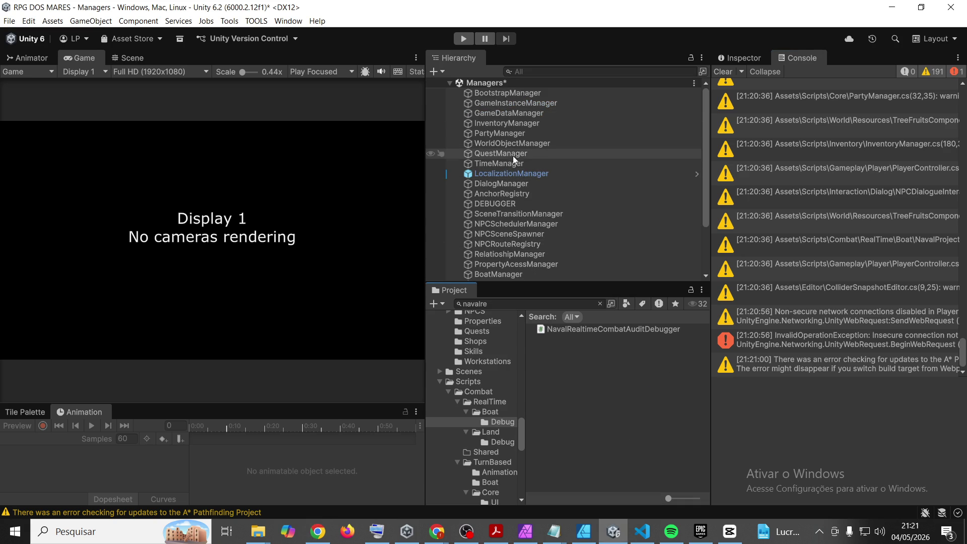
{"action": "left_click", "coordinate": [533, 104]}
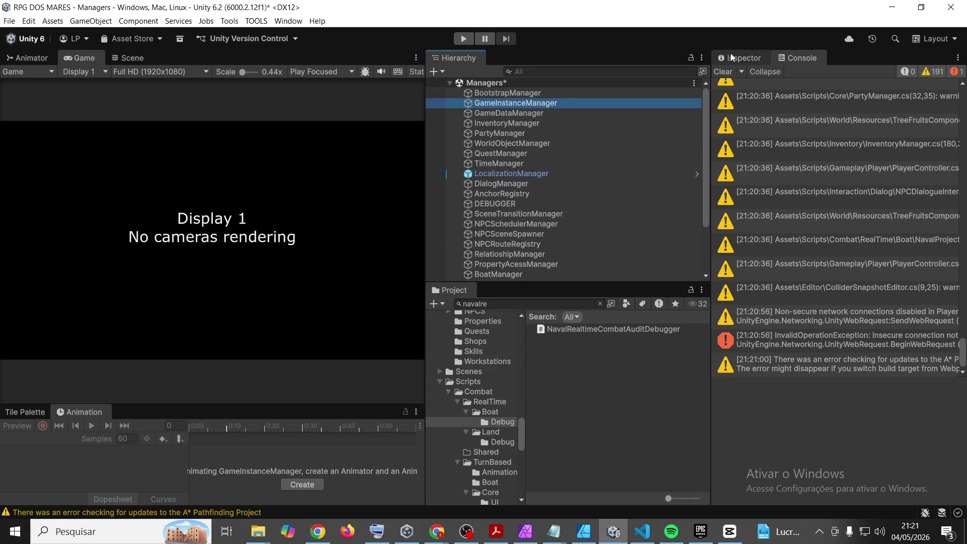
{"action": "left_click", "coordinate": [754, 62]}
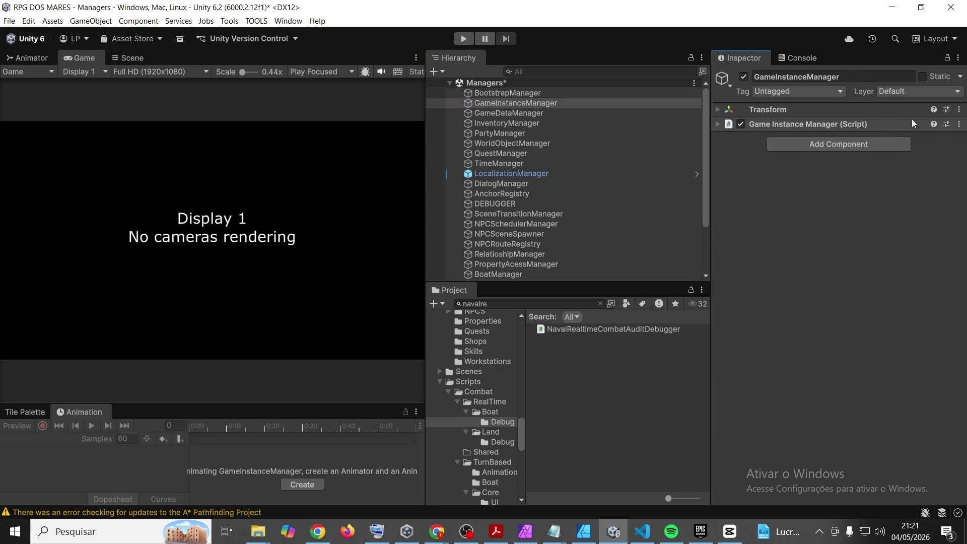
{"action": "left_click", "coordinate": [959, 124]}
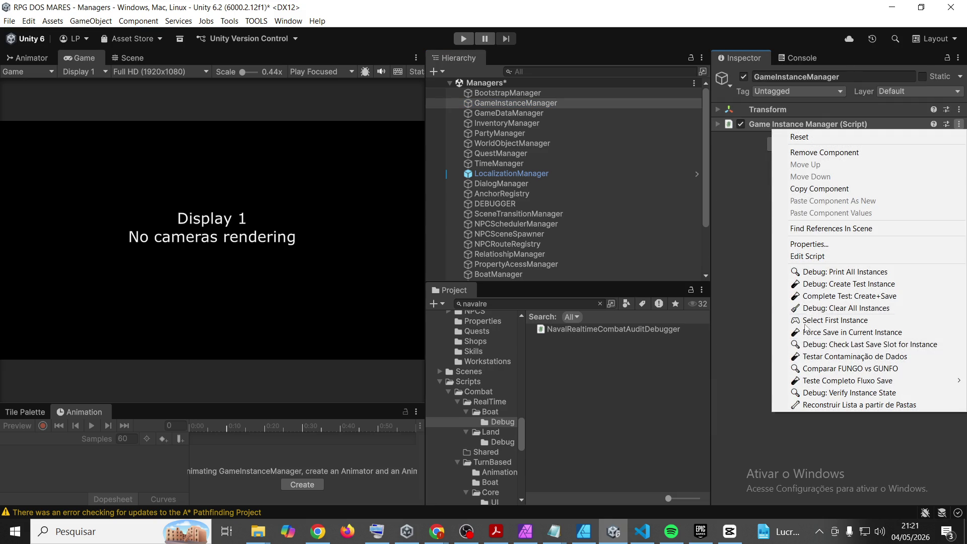
{"action": "left_click", "coordinate": [831, 309]}
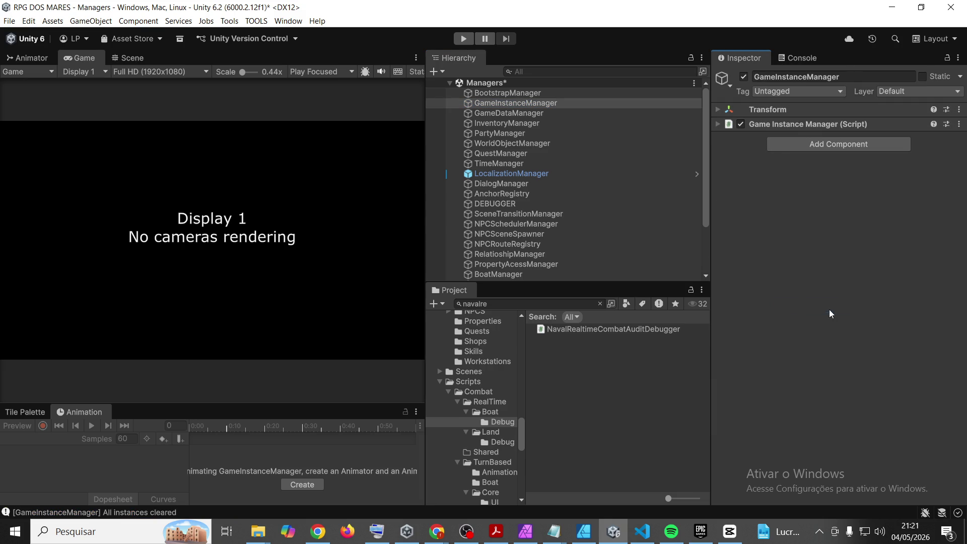
{"action": "left_click", "coordinate": [458, 43]}
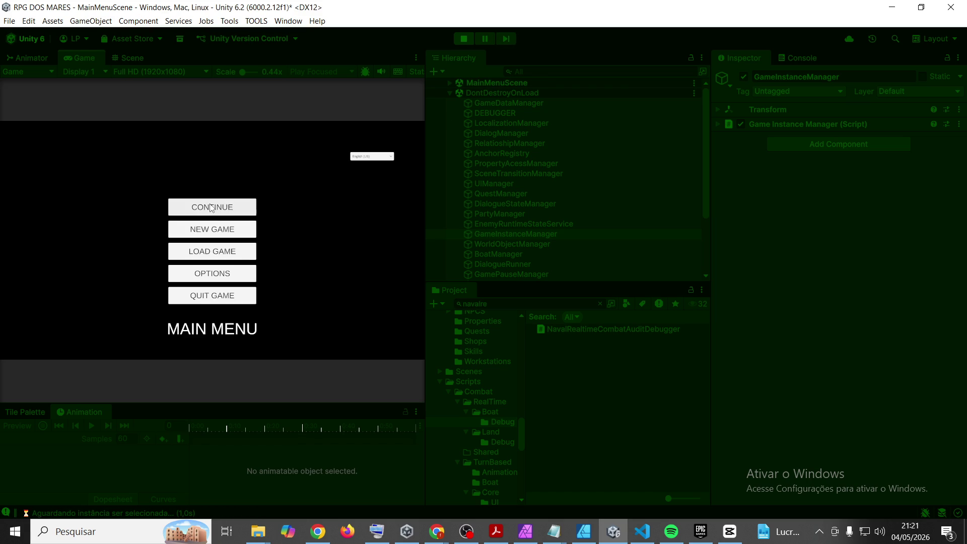
{"action": "left_click", "coordinate": [200, 227]}
Step: Start a new game named '1', walk to the shore by the boat, and read the naval combat audit
{"action": "type", "text": "1"}
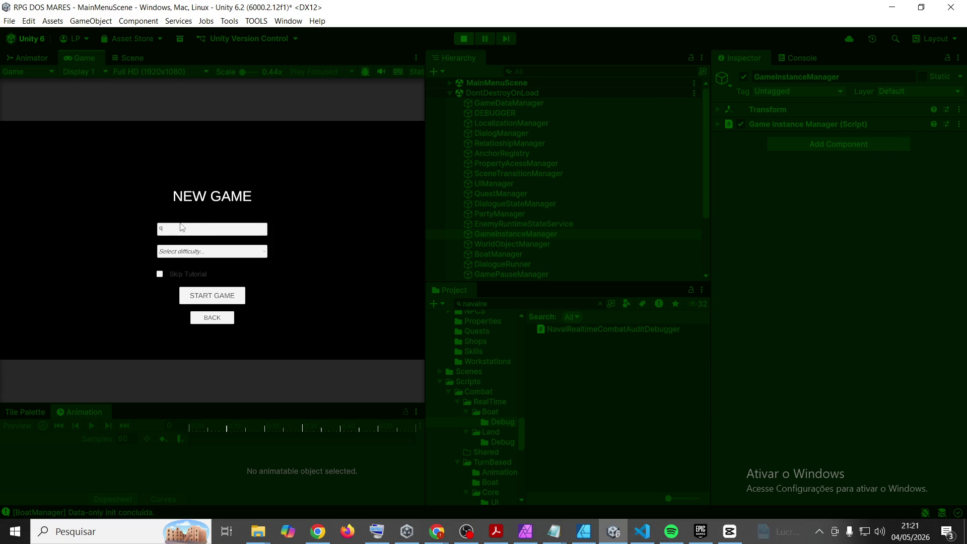
{"action": "left_click", "coordinate": [235, 295]}
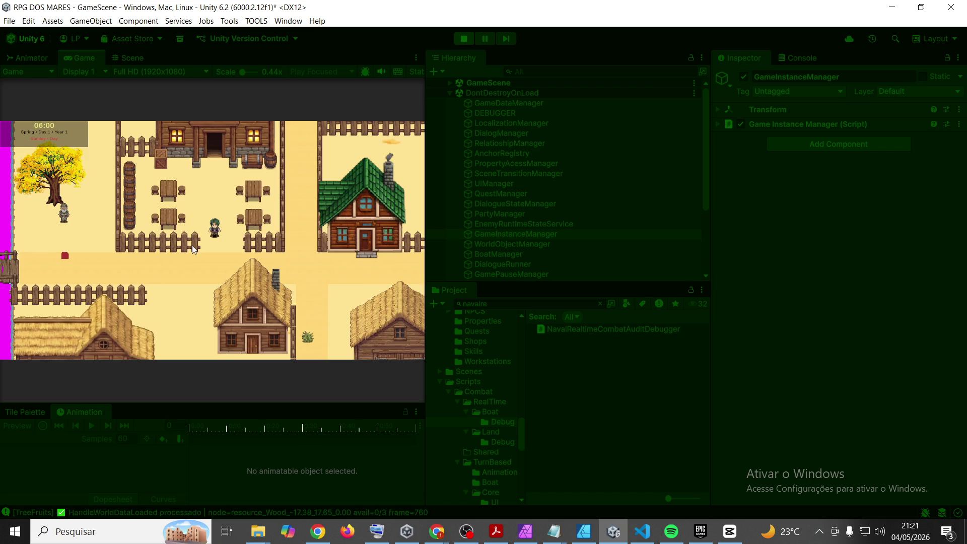
{"action": "key", "text": "s"}
{"action": "key", "text": "d"}
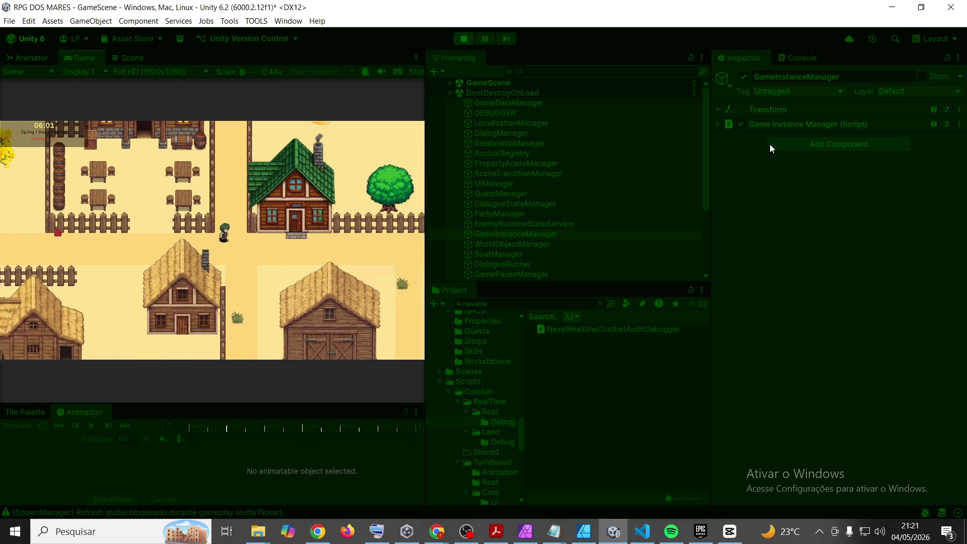
{"action": "key", "text": "d"}
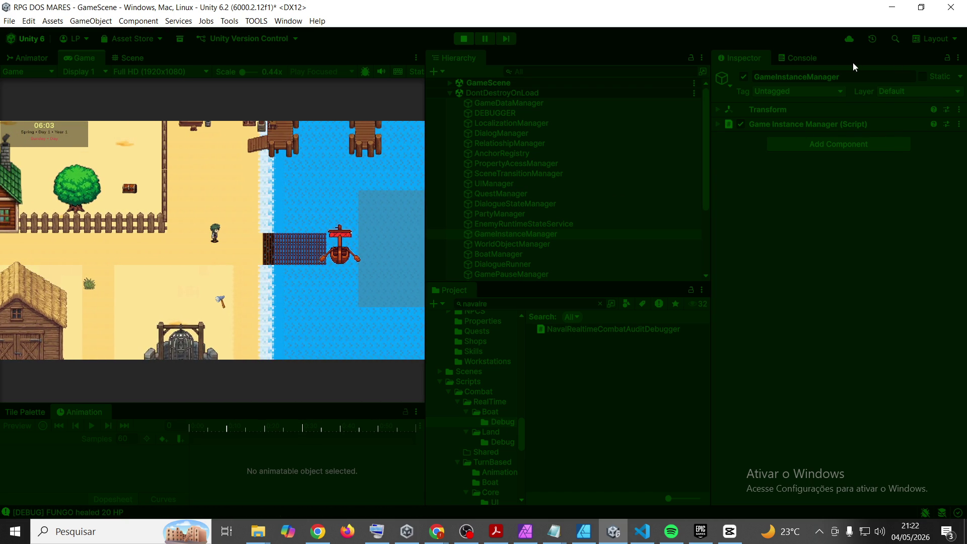
{"action": "left_click", "coordinate": [797, 59]}
{"action": "left_click", "coordinate": [838, 316]}
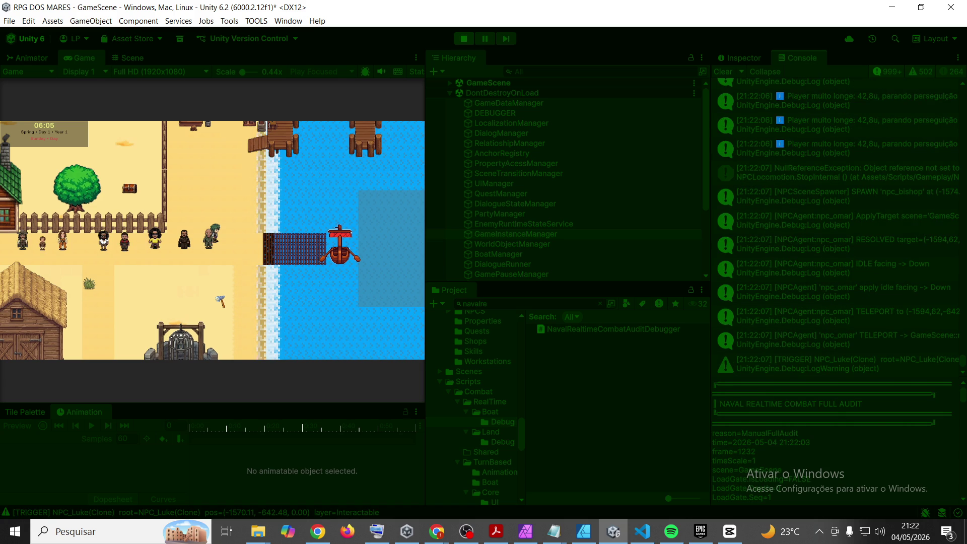
{"action": "key", "text": "alt+Tab"}
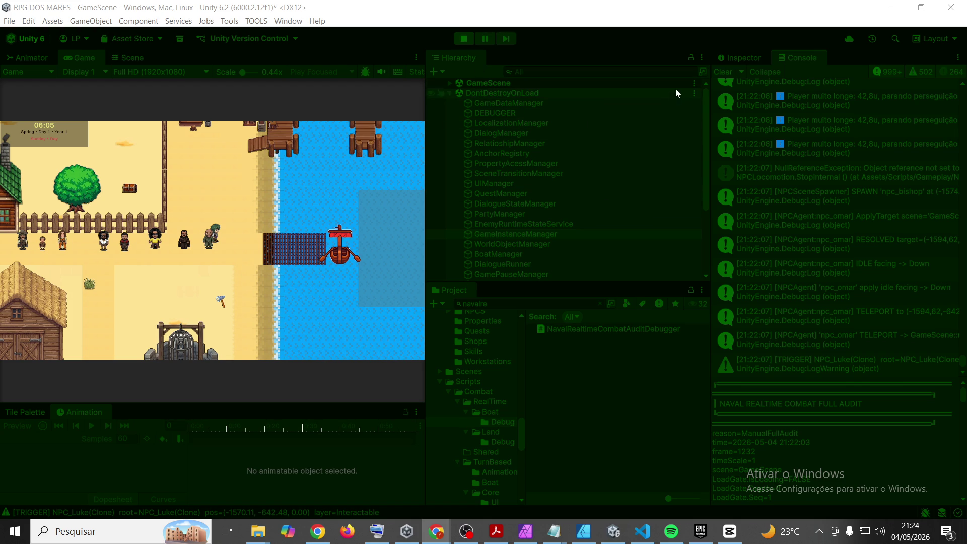
Step: Refocus the running game to display the BOAT panel with its inventory, attacks and crew
{"action": "left_click", "coordinate": [78, 60]}
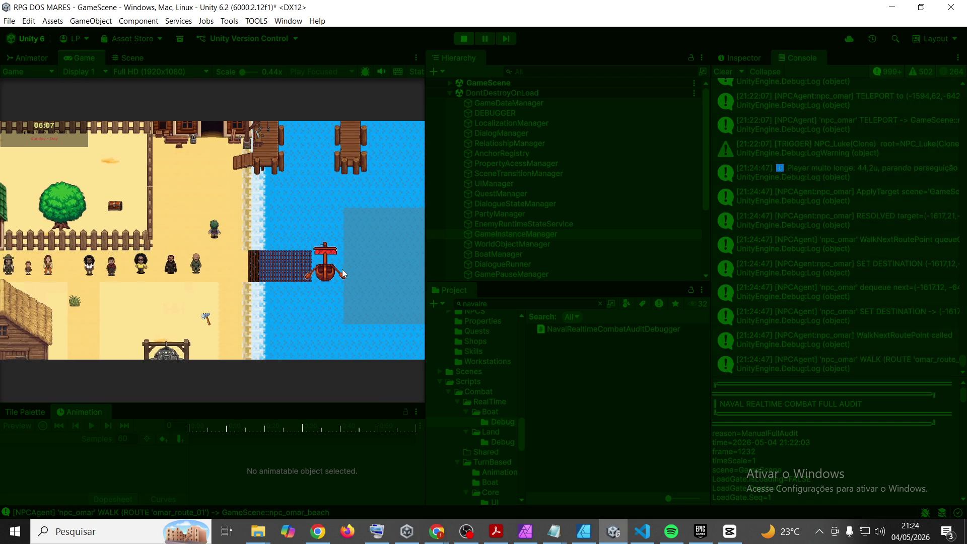
Step: Close the BOAT panel, trigger a fresh naval combat audit with F9, and view its 21:24:51 dump
{"action": "key", "text": "b"}
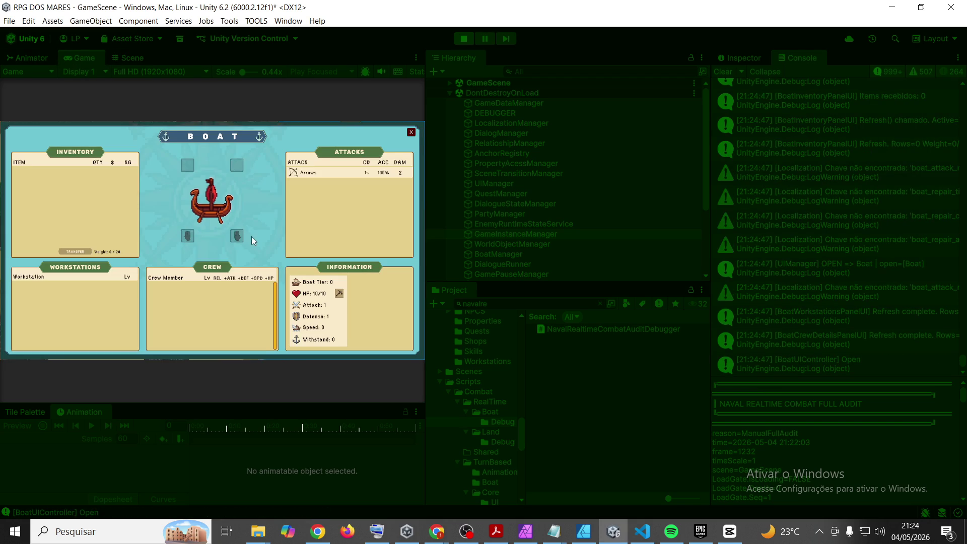
{"action": "key", "text": "Escape"}
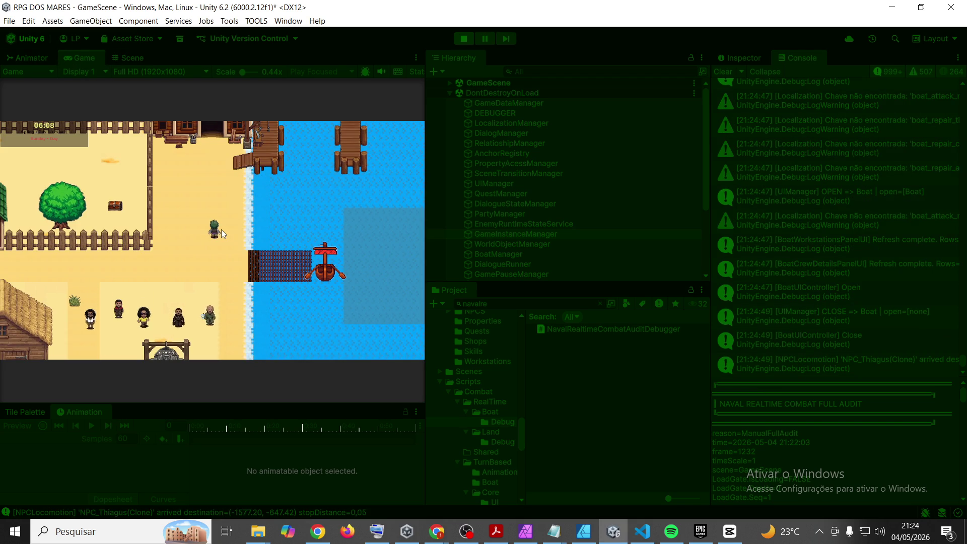
{"action": "key", "text": "F9"}
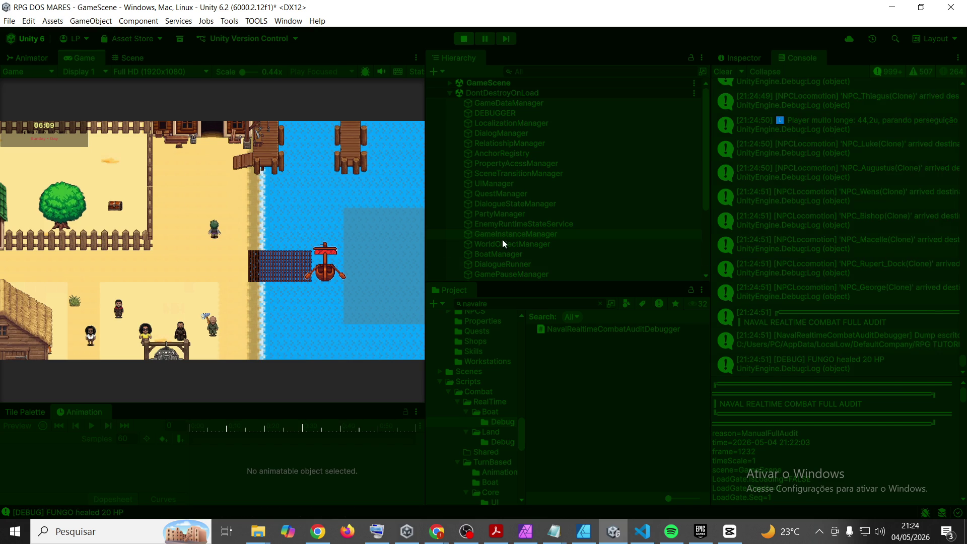
{"action": "left_click", "coordinate": [856, 267]}
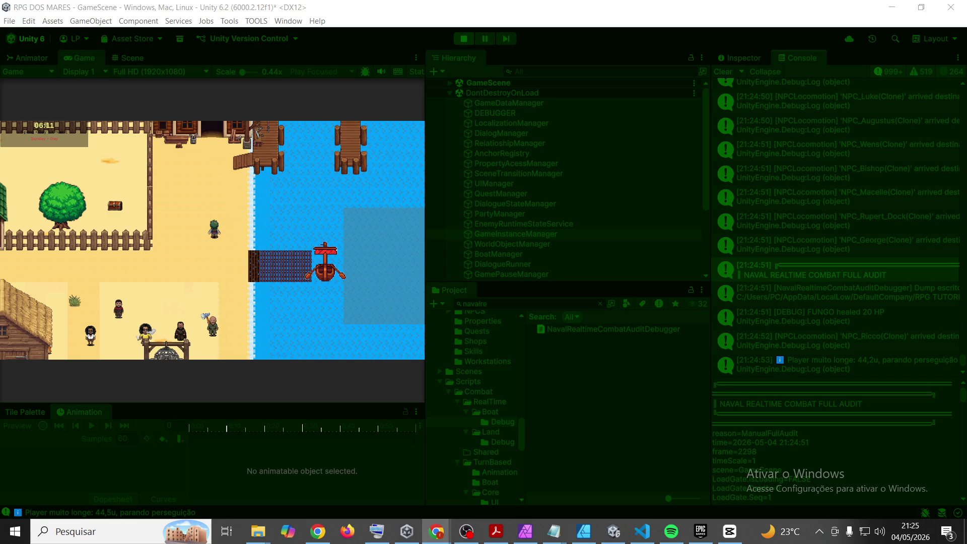
Step: Stop the running game and return to Visual Studio Code's obsolete UpdateBoatData warnings
{"action": "left_click", "coordinate": [471, 39]}
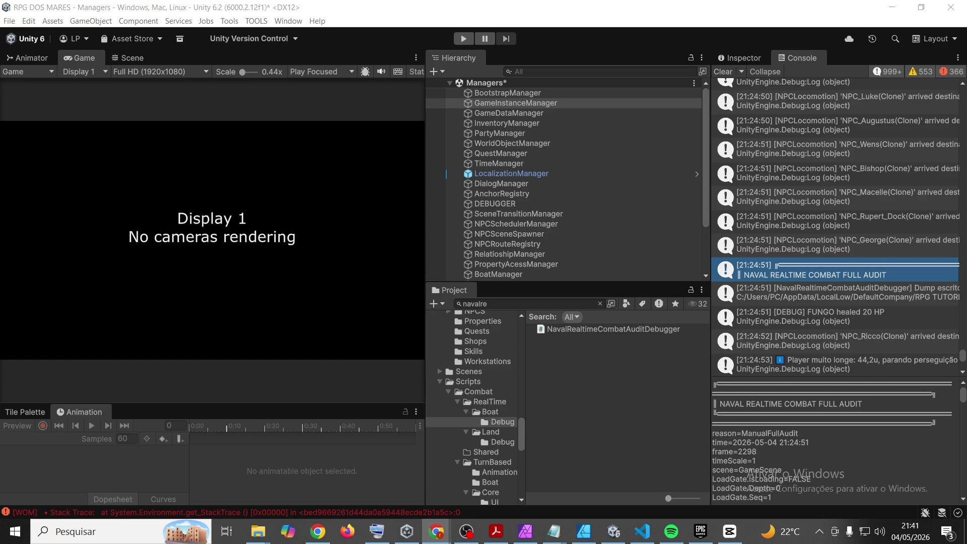
{"action": "left_click", "coordinate": [642, 537]}
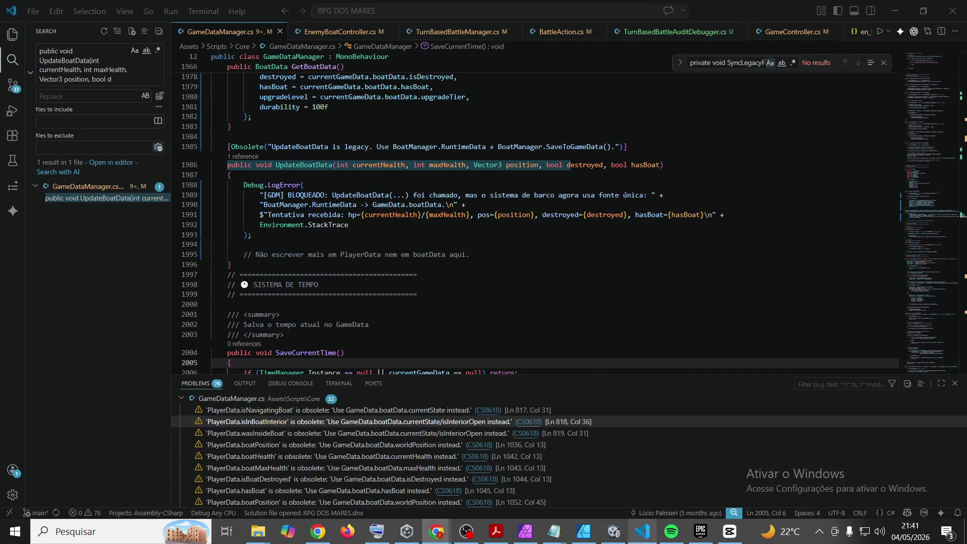
Step: Search the project for OnAfterDeterministicLoadPositionsApplied and open its definition in BoatManager.cs
{"action": "triple_click", "coordinate": [62, 56]}
{"action": "type", "text": "public void OnAfterDeterministicLoadPositionsApplied()"}
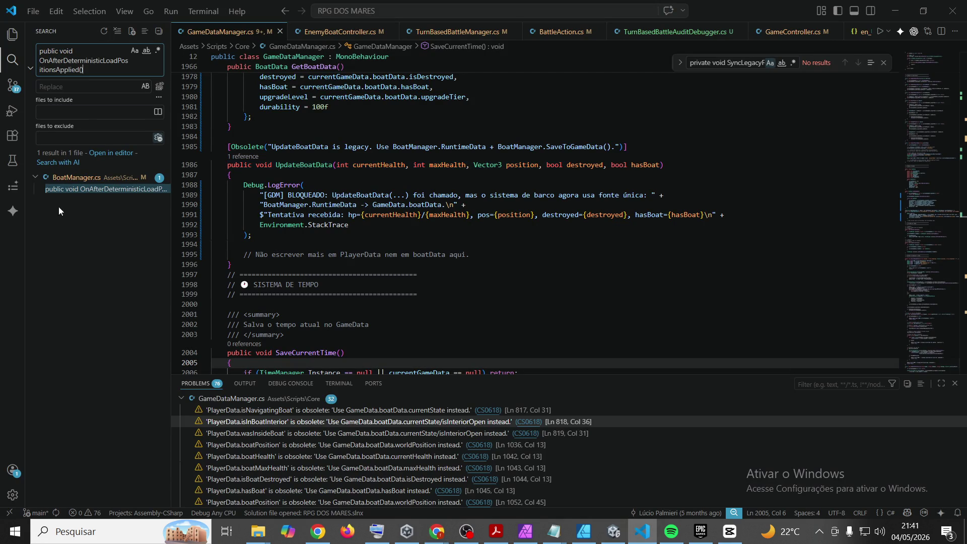
{"action": "left_click", "coordinate": [80, 189]}
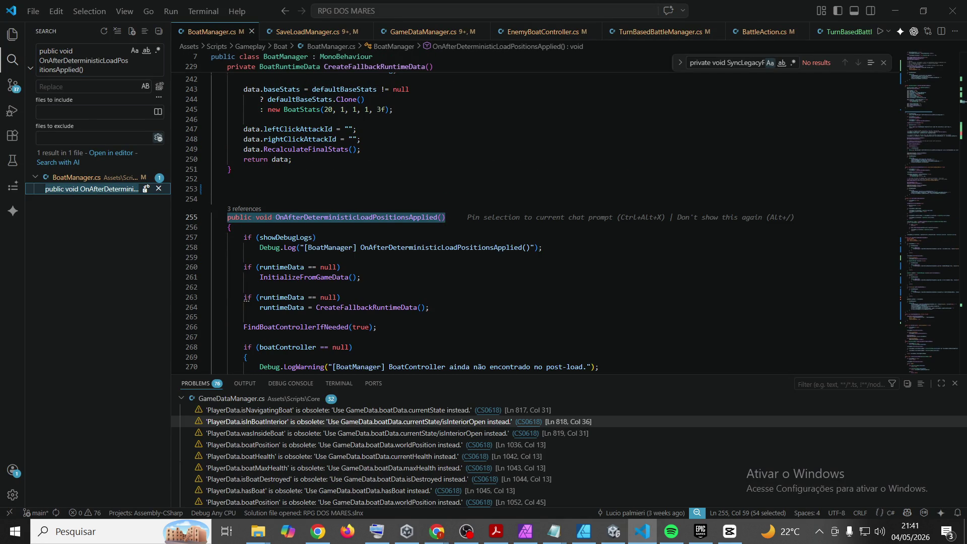
{"action": "scroll", "coordinate": [619, 217], "scroll_direction": "down", "scroll_amount": 7}
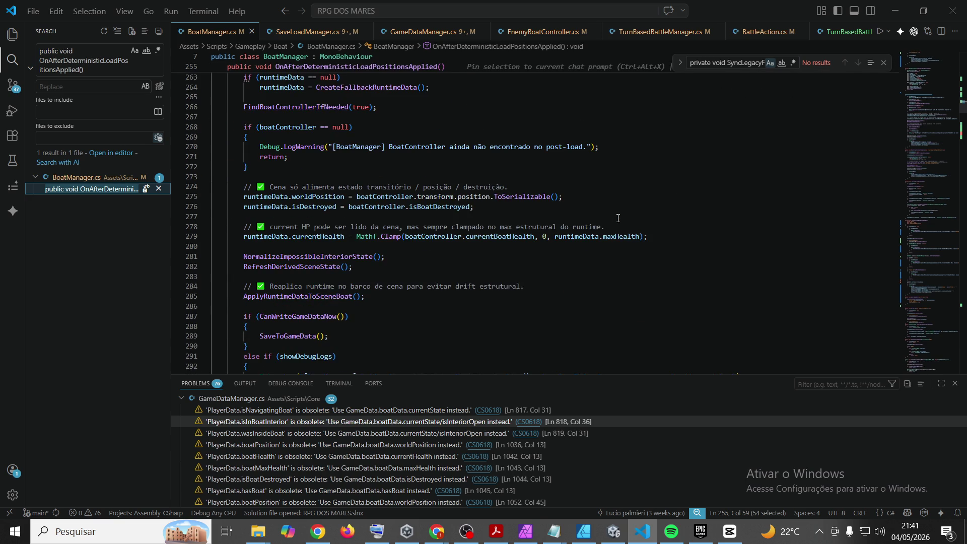
{"action": "scroll", "coordinate": [617, 218], "scroll_direction": "down", "scroll_amount": 7}
{"action": "scroll", "coordinate": [617, 218], "scroll_direction": "up", "scroll_amount": 6}
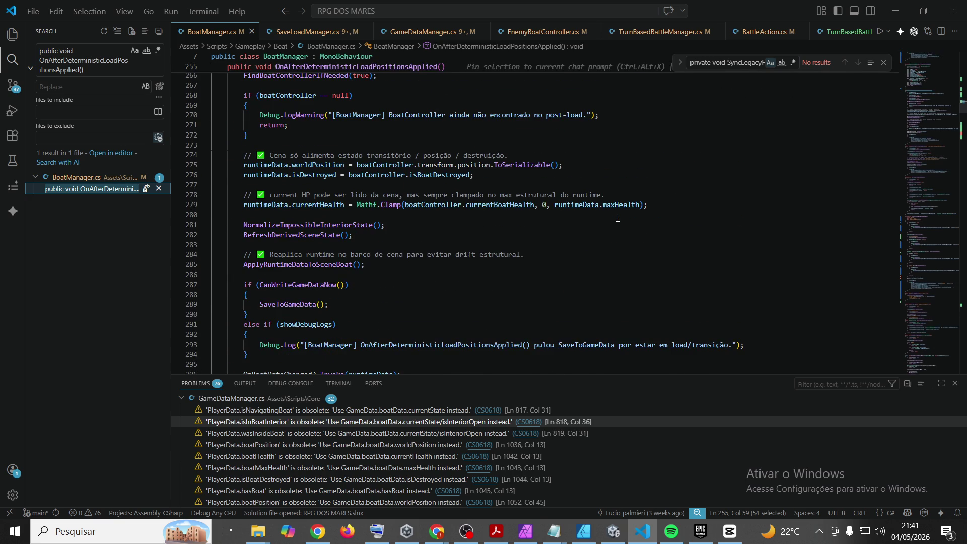
{"action": "scroll", "coordinate": [618, 218], "scroll_direction": "down", "scroll_amount": 3}
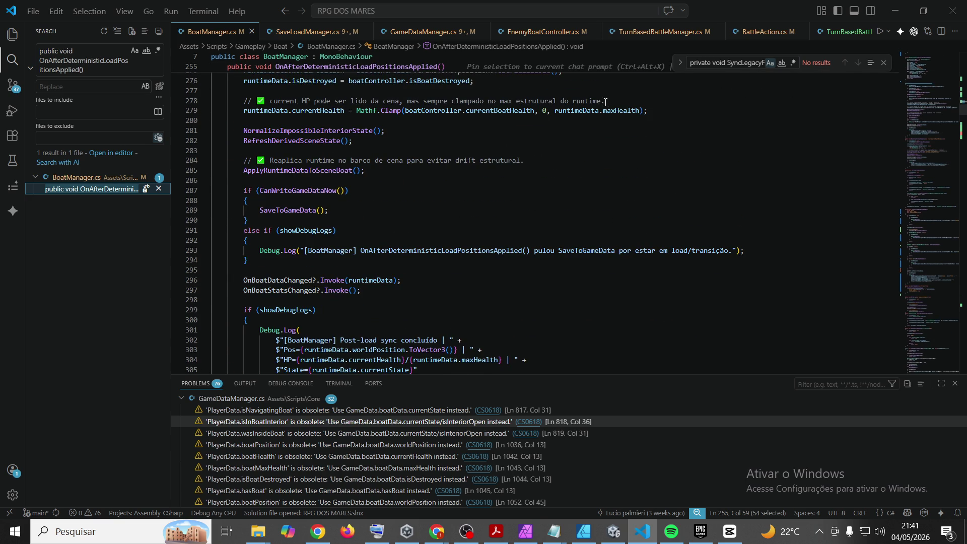
Step: Replace lines 284–297 with the forced SaveToGameData(true) sync code and indent it
{"action": "left_click_drag", "start_coordinate": [241, 162], "coordinate": [400, 170]}
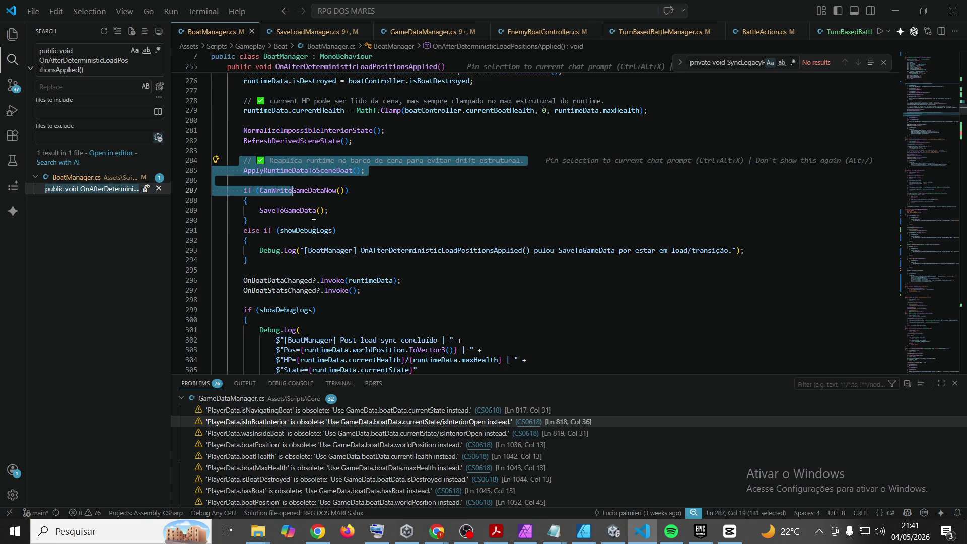
{"action": "key", "text": "shift+Down"}
{"action": "key", "text": "shift+Down"}
{"action": "key", "text": "shift+Down"}
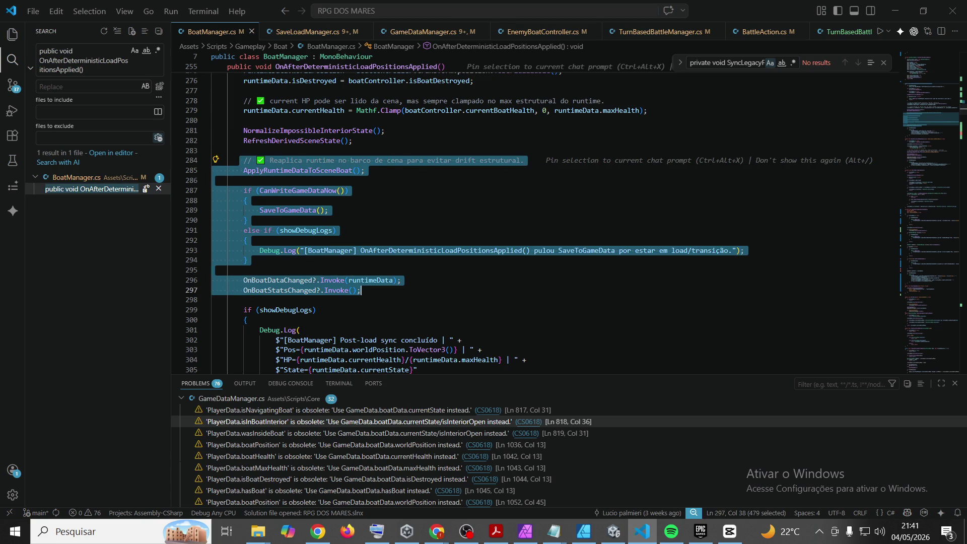
{"action": "key", "text": "alt+Tab"}
{"action": "left_click", "coordinate": [745, 8]}
{"action": "type", "text": "// ✅ Reaplica runtime no barco de cena para evitar drift estrutural. ApplyRuntimeDataToSceneBoat();  // Neste ponto, o BoatManager já leu posição/estado finais da cena. // Portanto, GameData.boatData precisa ser sincronizado de forma determinística, // mesmo se CanWriteGameDataNow() estiver bloqueando escrita normal durante load. // Isso NÃO grava em disco; apenas atualiza o GameData em memória. SaveToGameData(true);  if (showDebugLogs) {     Debug.Log(         $\"[BoatManager] Forced GameData sync after deterministic position apply | \" +         $\"state={runtimeData.currentState} \" +         $\"pos={runtimeData.worldPosition.ToVector3()} \" +         $\"hp={runtimeData.currentHealth}/{runtimeData.maxHealth}\"     ); }  OnBoatDataChanged?.Invoke(runtimeData); OnBoatStatsChanged?.Invoke();"}
{"action": "key", "text": "shift+Up"}
{"action": "key", "text": "shift+Up"}
{"action": "key", "text": "shift+Up"}
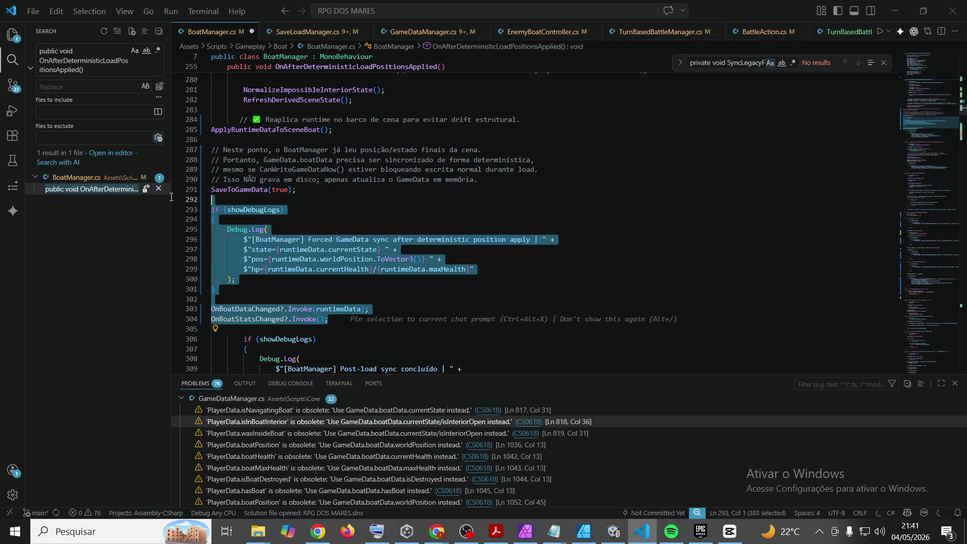
{"action": "key", "text": "Tab"}
{"action": "key", "text": "Tab"}
{"action": "left_click", "coordinate": [666, 129]}
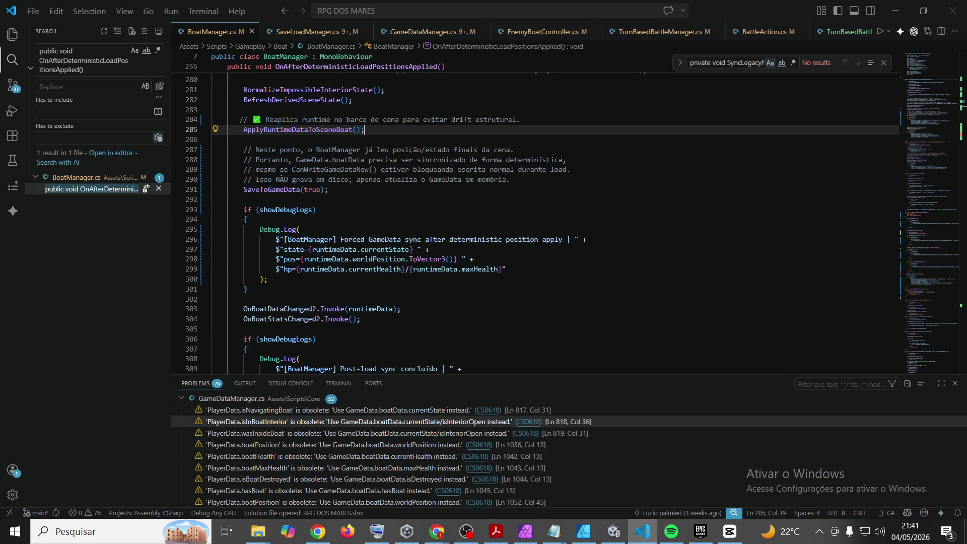
{"action": "key", "text": "alt+Tab"}
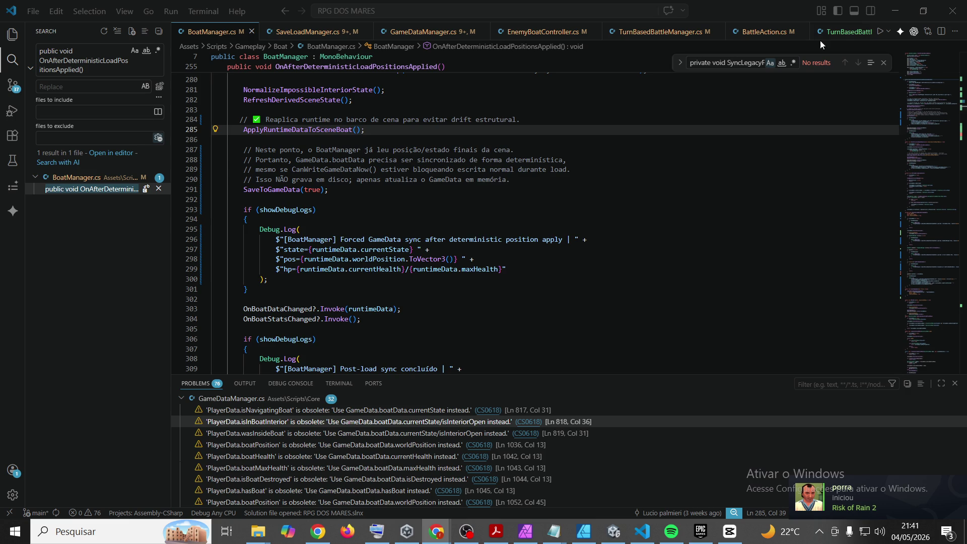
{"action": "left_click", "coordinate": [736, 63]}
Step: Find the SaveToGameData definition and search the file for FromRuntime(gameData)
{"action": "type", "text": "public void SaveToGameData(bool force = false)"}
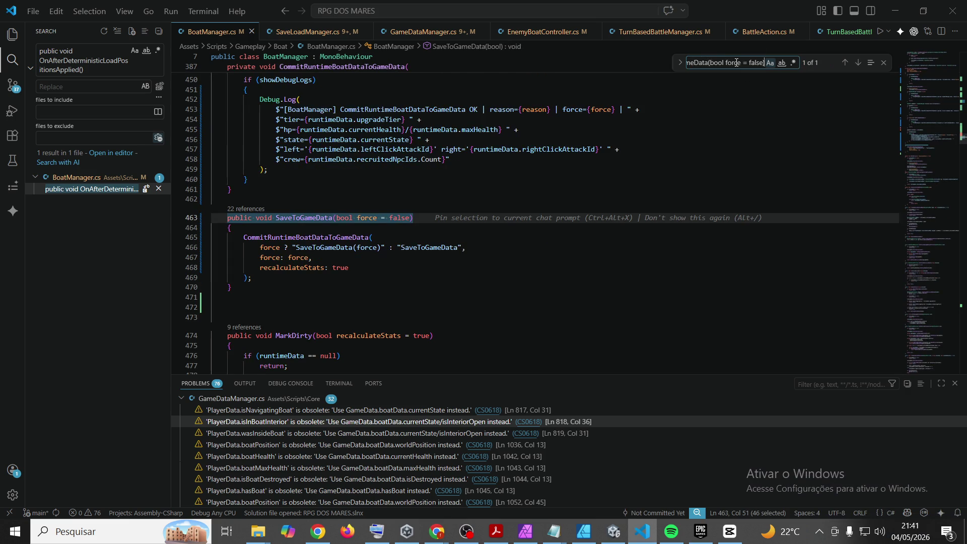
{"action": "left_click", "coordinate": [554, 260]}
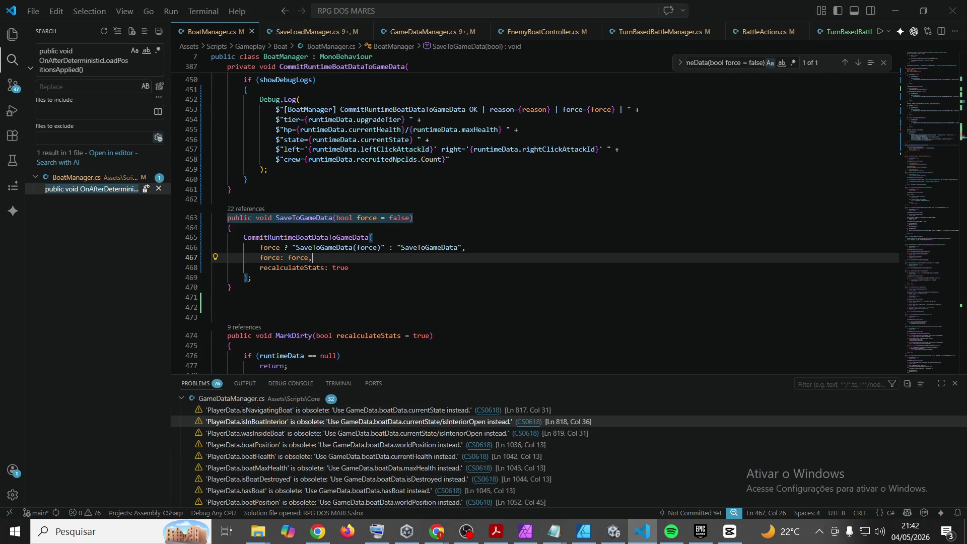
{"action": "key", "text": "alt+Tab"}
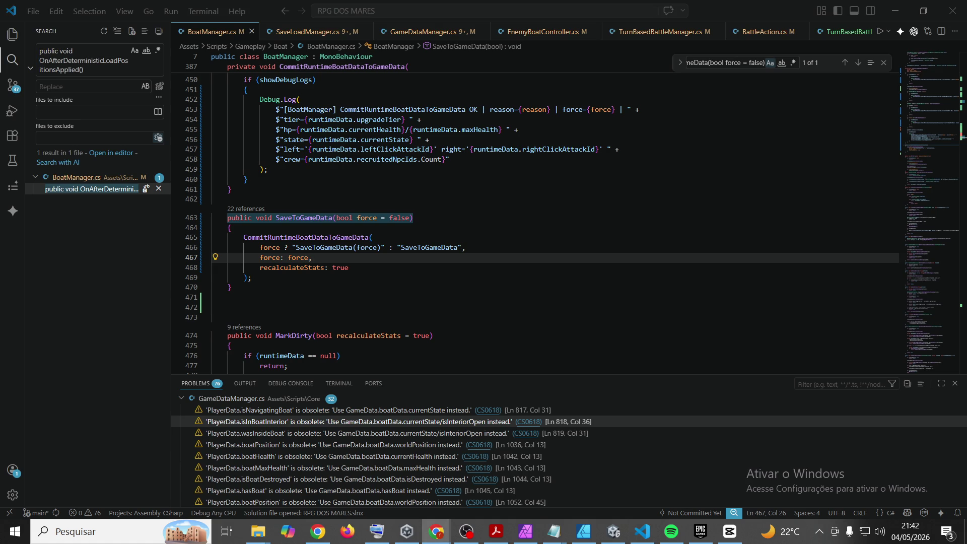
{"action": "left_click", "coordinate": [718, 59]}
{"action": "key", "text": "ctrl+a"}
{"action": "type", "text": "FromRuntime(gameData)"}
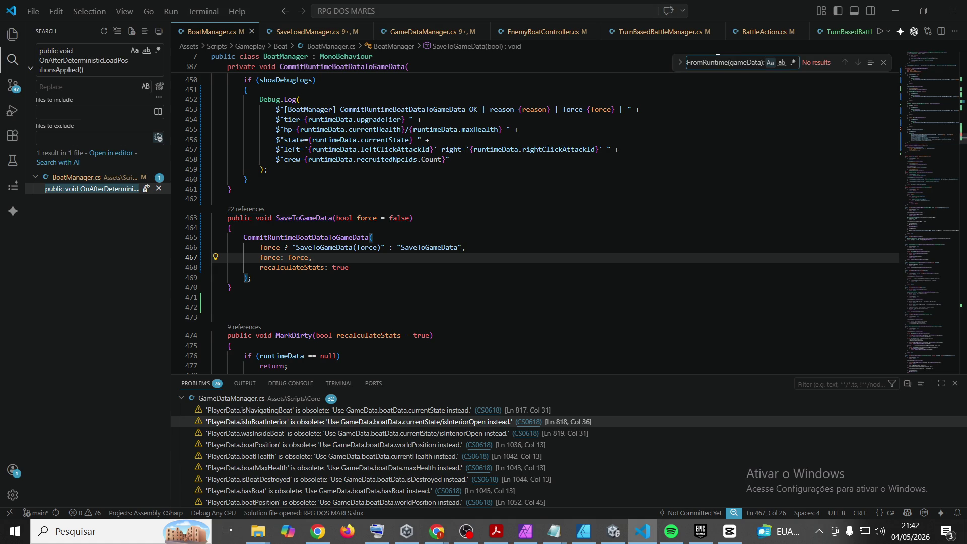
{"action": "key", "text": "BackSpace"}
Step: Review the crew count log line at 458, then return to Unity to recompile
{"action": "key", "text": "alt+Tab"}
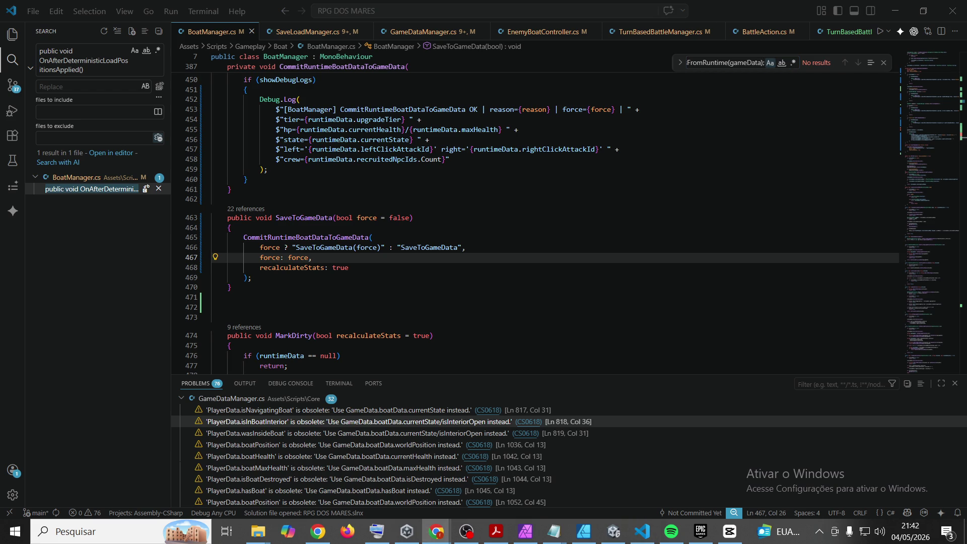
{"action": "left_click", "coordinate": [726, 67]}
{"action": "key", "text": "ctrl+a"}
{"action": "type", "text": "$\"crew={runtimeData.recruitedNpcIds.Count}\""}
{"action": "scroll", "coordinate": [637, 136], "scroll_direction": "up", "scroll_amount": 1}
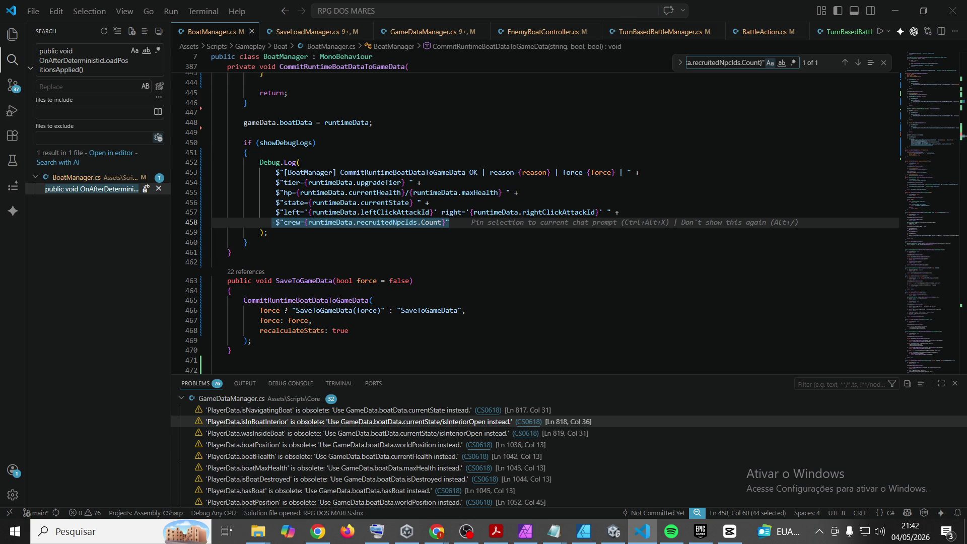
{"action": "key", "text": "alt+Tab"}
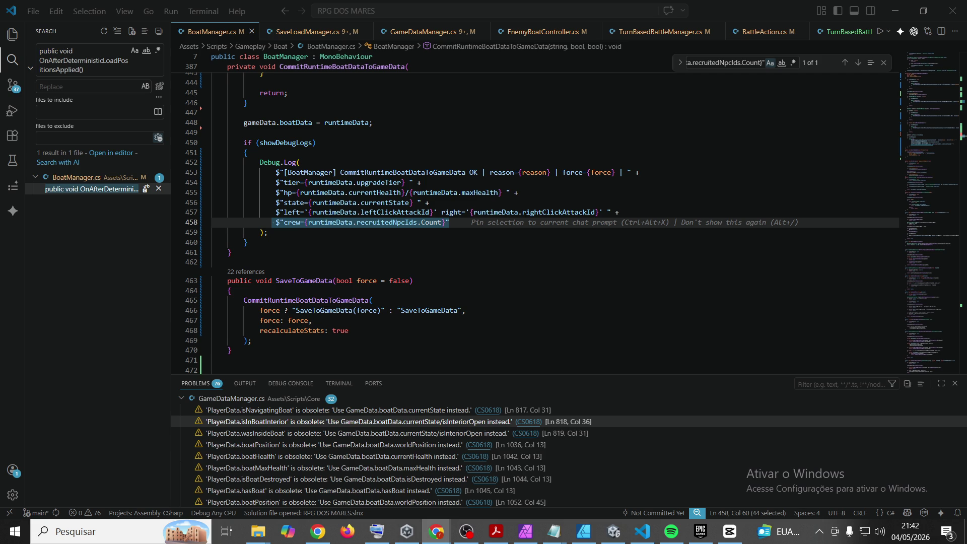
{"action": "left_click", "coordinate": [553, 158]}
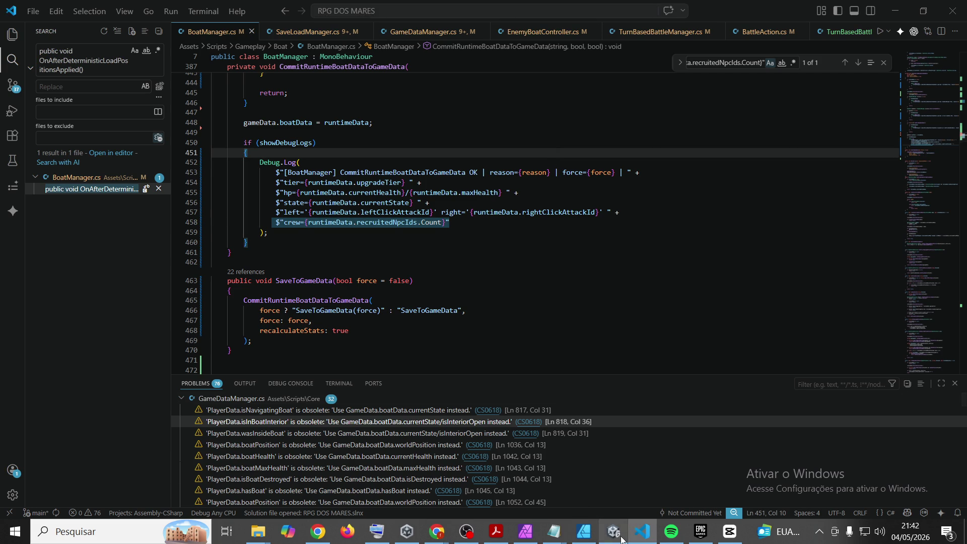
{"action": "left_click", "coordinate": [613, 531]}
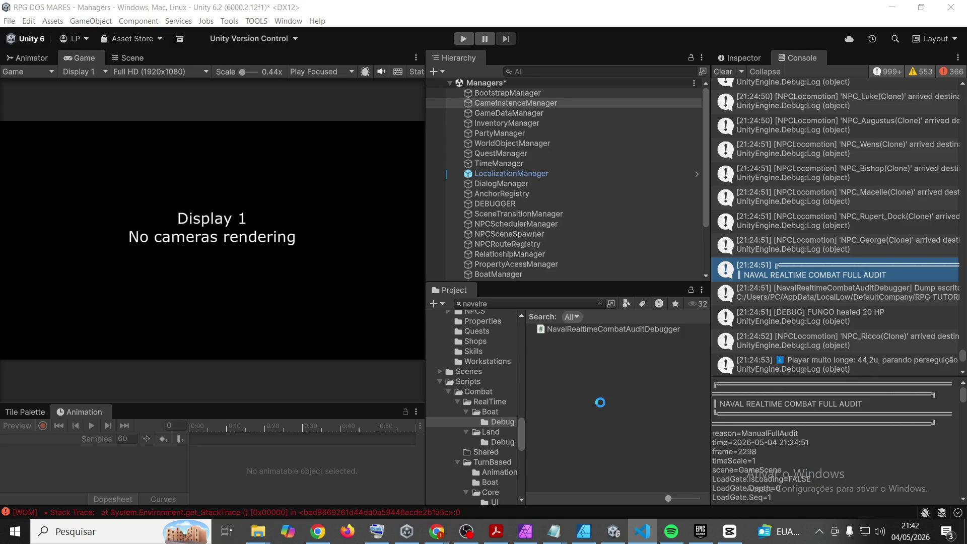
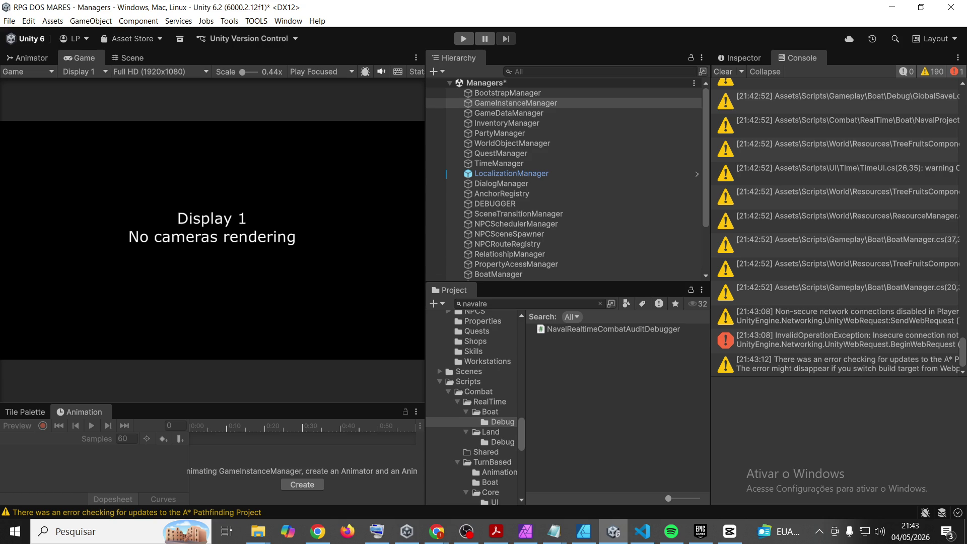
Step: Enter play mode so RPG DOS MARES loads MainMenuScene and shows its main menu
{"action": "left_click", "coordinate": [462, 39]}
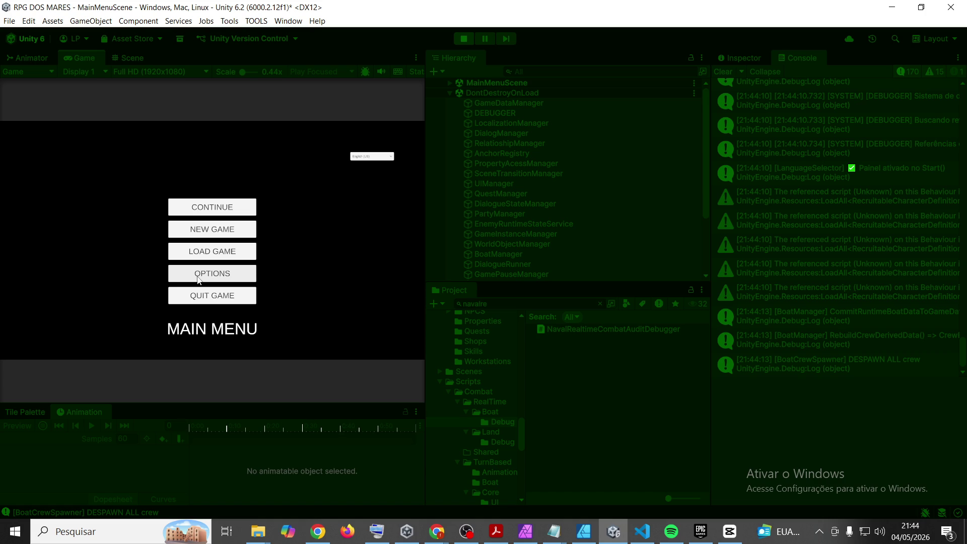
Step: Start a new game with '4' as the player name
{"action": "left_click", "coordinate": [205, 229]}
{"action": "type", "text": "4"}
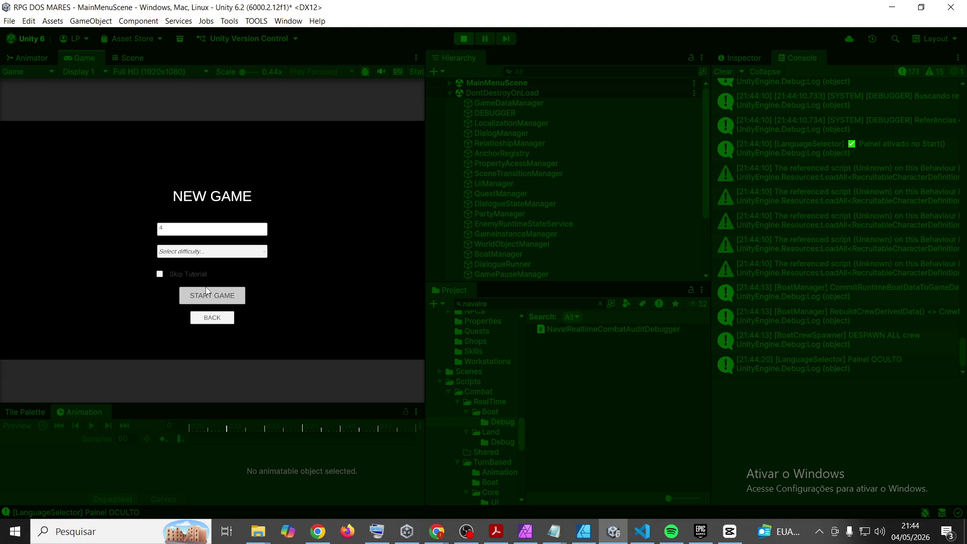
{"action": "left_click", "coordinate": [206, 292]}
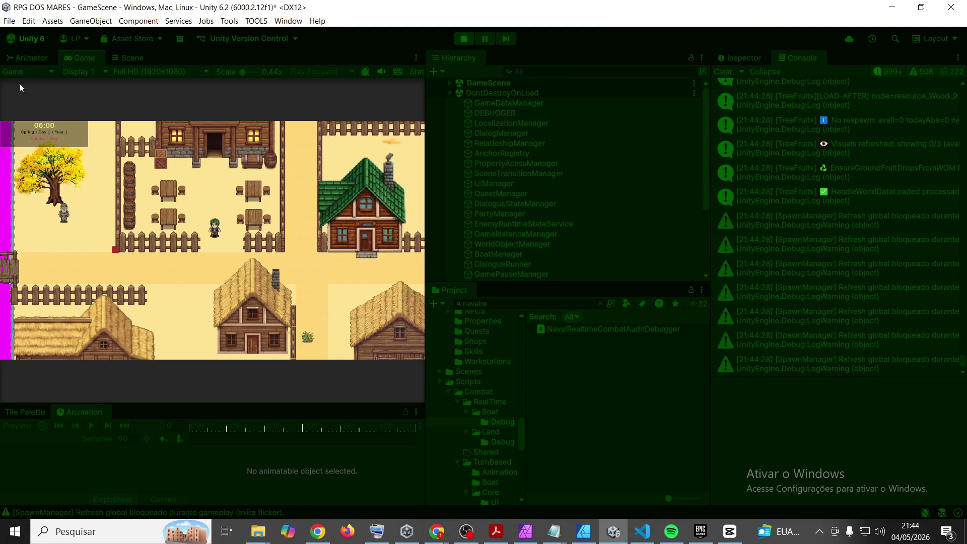
Step: Walk the player through the village to the dock, clear the Console and view the naval combat audit
{"action": "key", "text": "s"}
{"action": "key", "text": "d"}
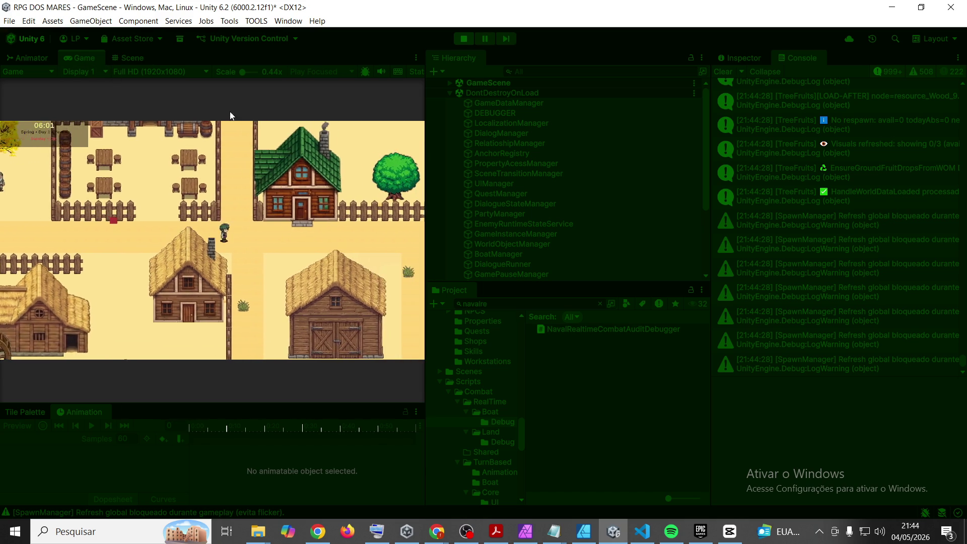
{"action": "left_click", "coordinate": [727, 72]}
{"action": "left_click", "coordinate": [82, 59]}
{"action": "key", "text": "d"}
{"action": "key", "text": "d"}
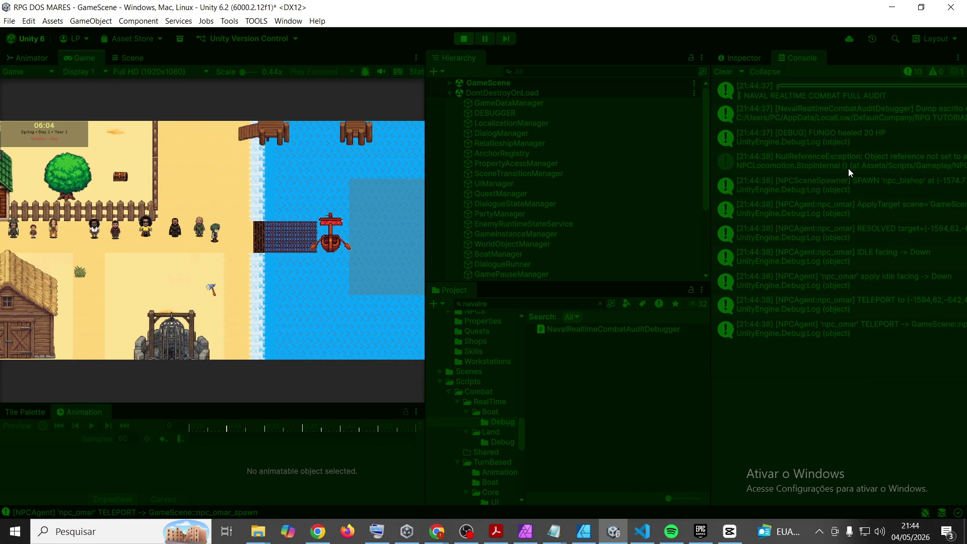
{"action": "left_click", "coordinate": [854, 95]}
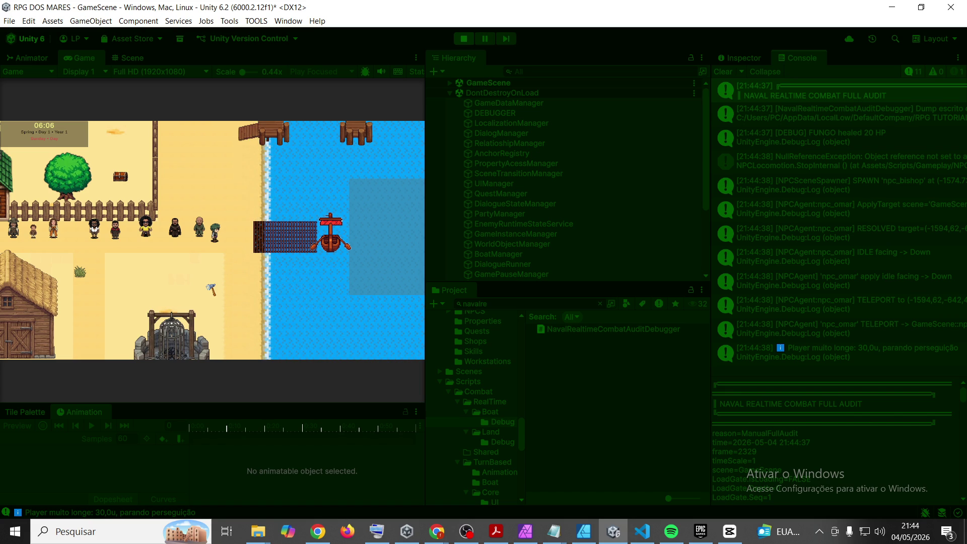
{"action": "key", "text": "alt+Tab"}
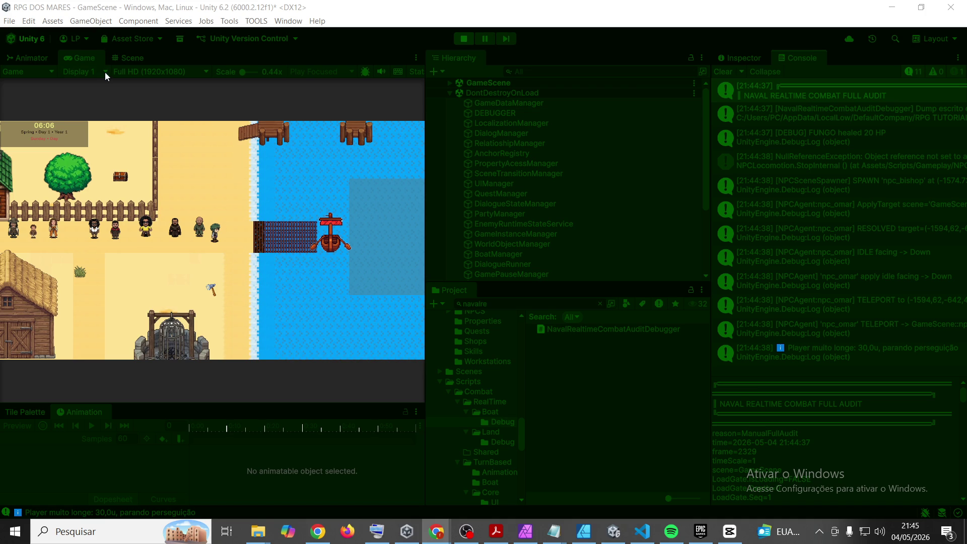
{"action": "left_click", "coordinate": [93, 59]}
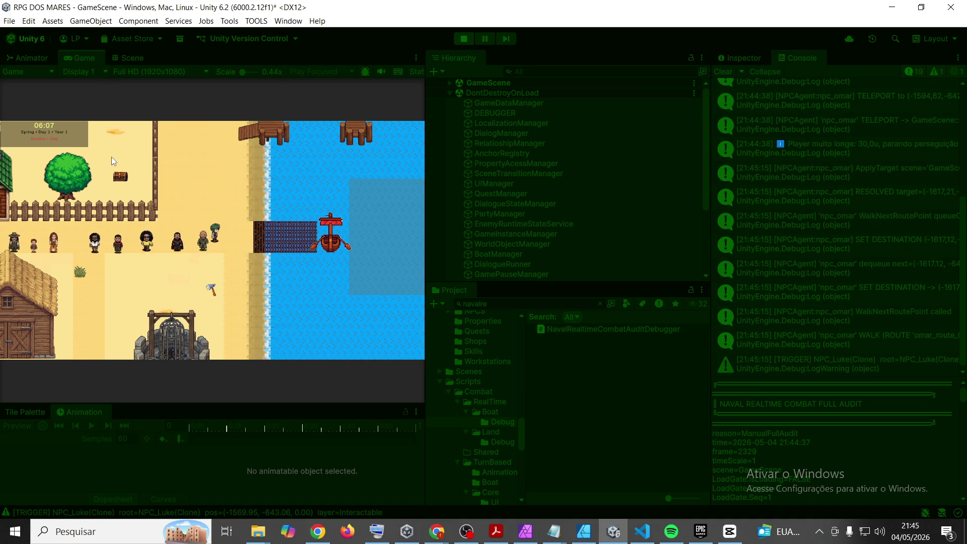
{"action": "key", "text": "b"}
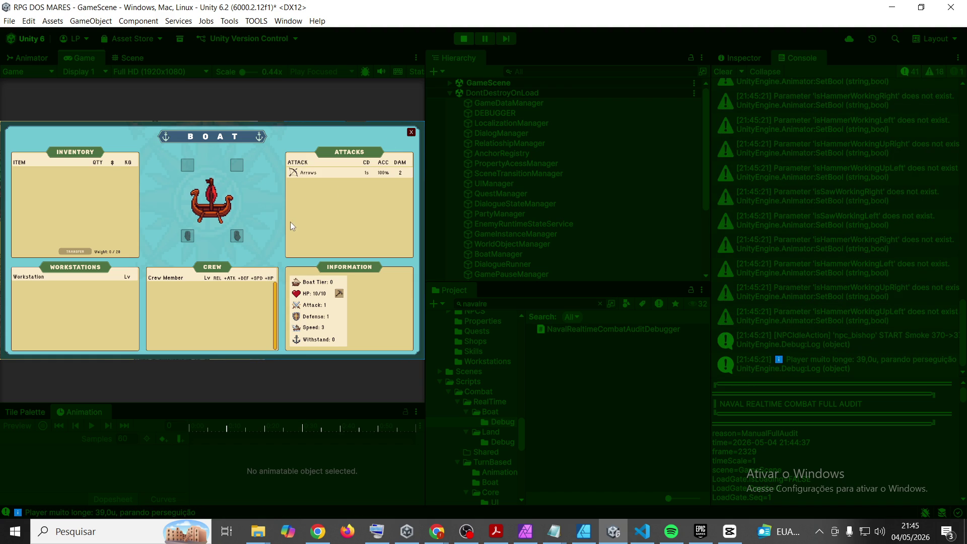
{"action": "left_click", "coordinate": [305, 172]}
{"action": "left_click", "coordinate": [304, 171]}
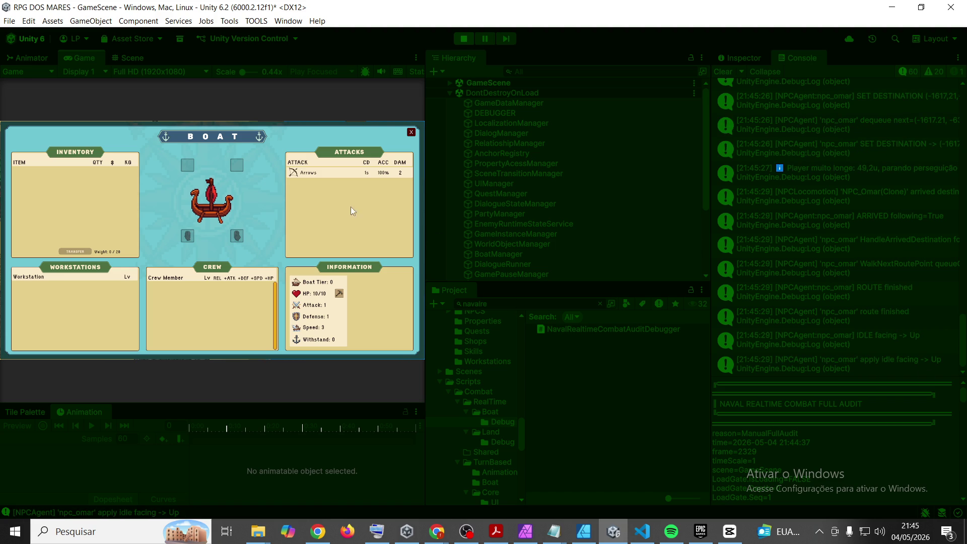
{"action": "left_click", "coordinate": [412, 132]}
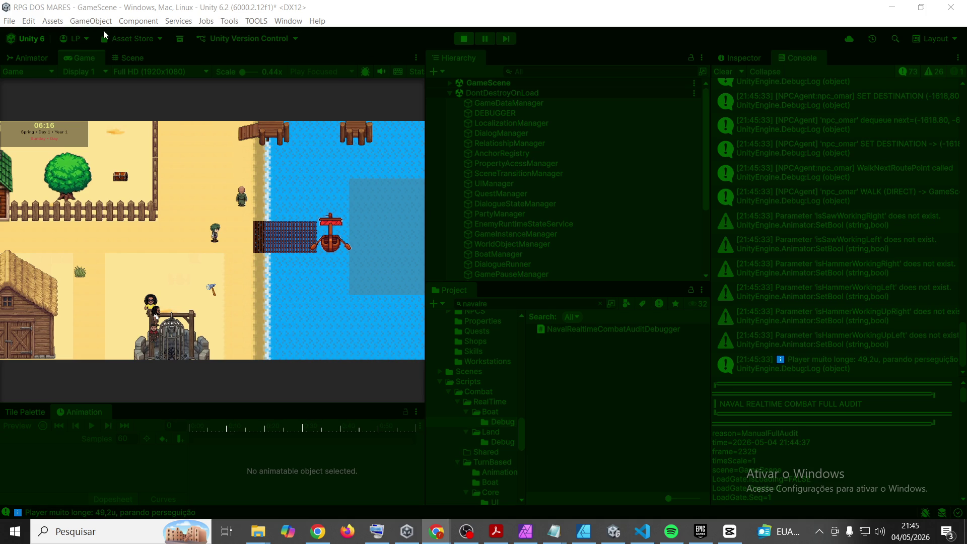
Step: Walk the player north into the harbor shop and over to Durak
{"action": "key", "text": "w"}
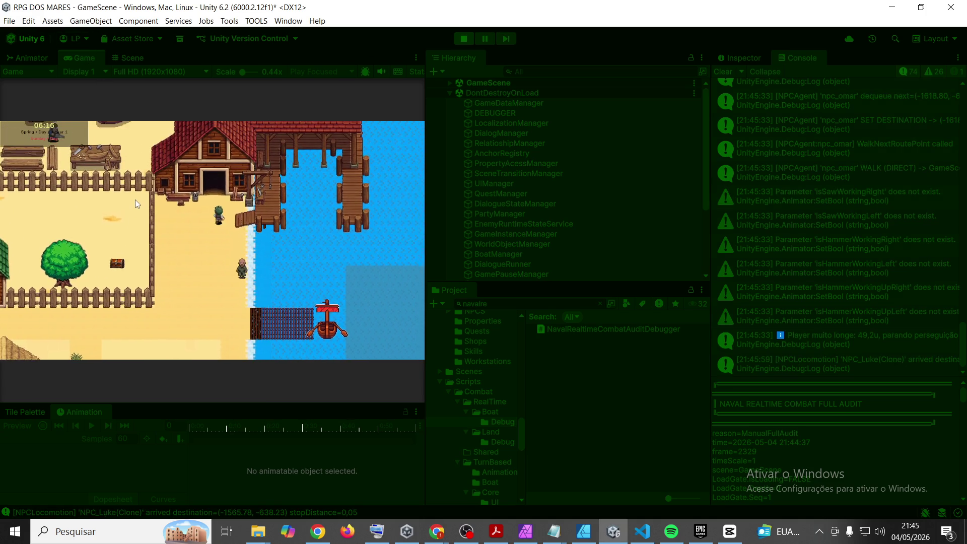
{"action": "key", "text": "w"}
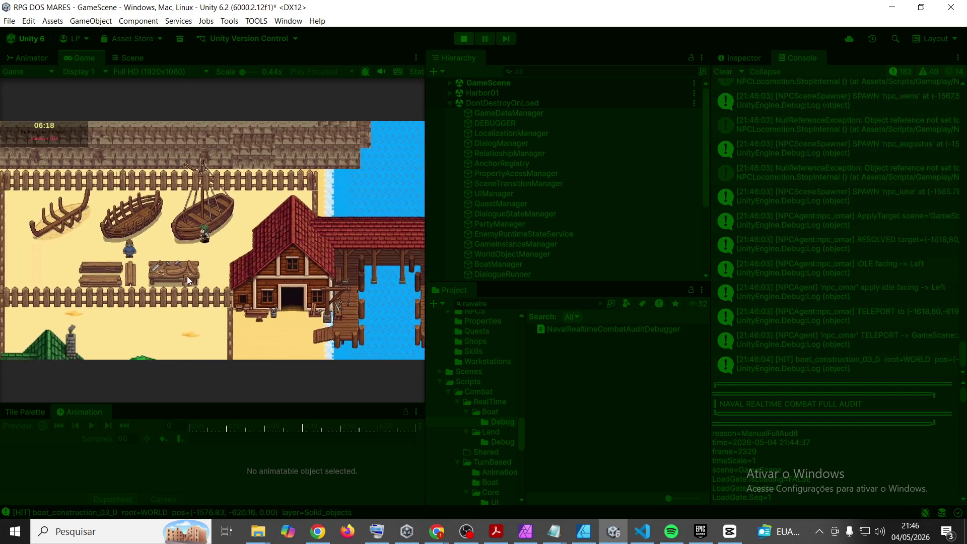
{"action": "key", "text": "a"}
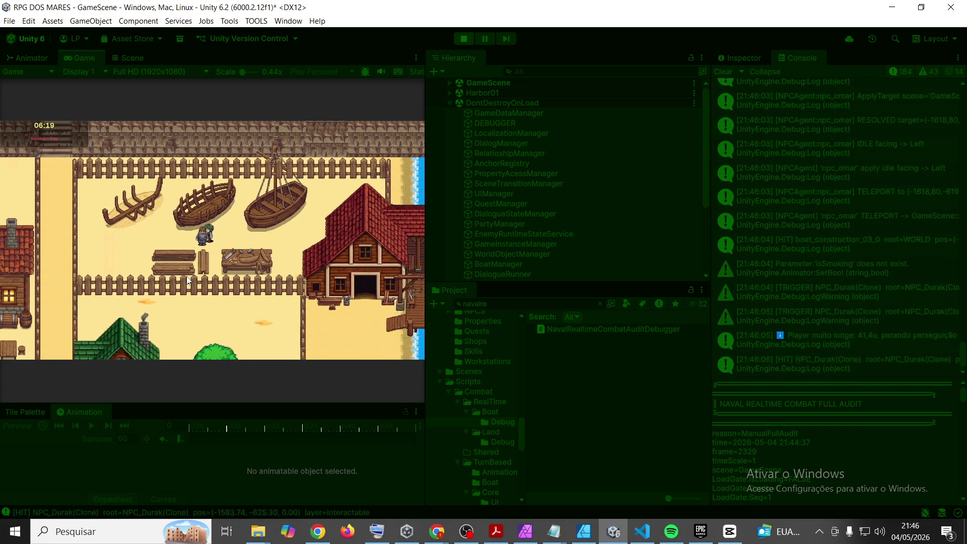
Step: Have Durak upgrade the boat to Tier 1, then open the boat panel to check its stats
{"action": "key", "text": "e"}
{"action": "left_click", "coordinate": [65, 250]}
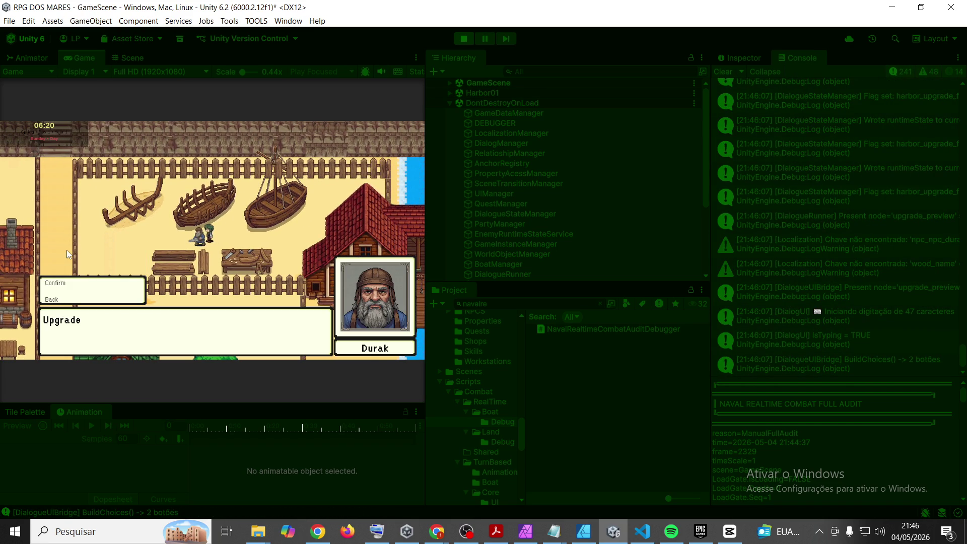
{"action": "left_click", "coordinate": [60, 284]}
{"action": "left_click", "coordinate": [59, 284]}
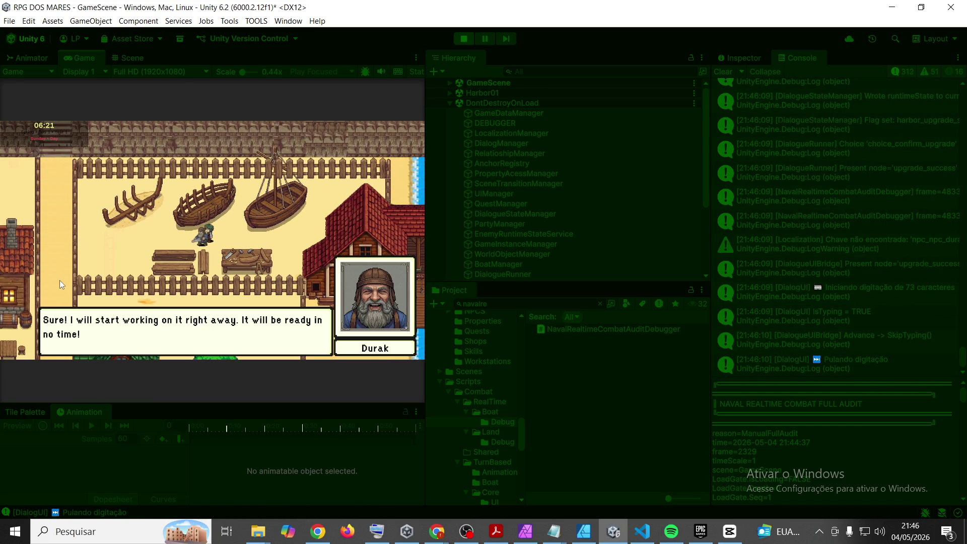
{"action": "left_click", "coordinate": [59, 284]}
{"action": "key", "text": "d"}
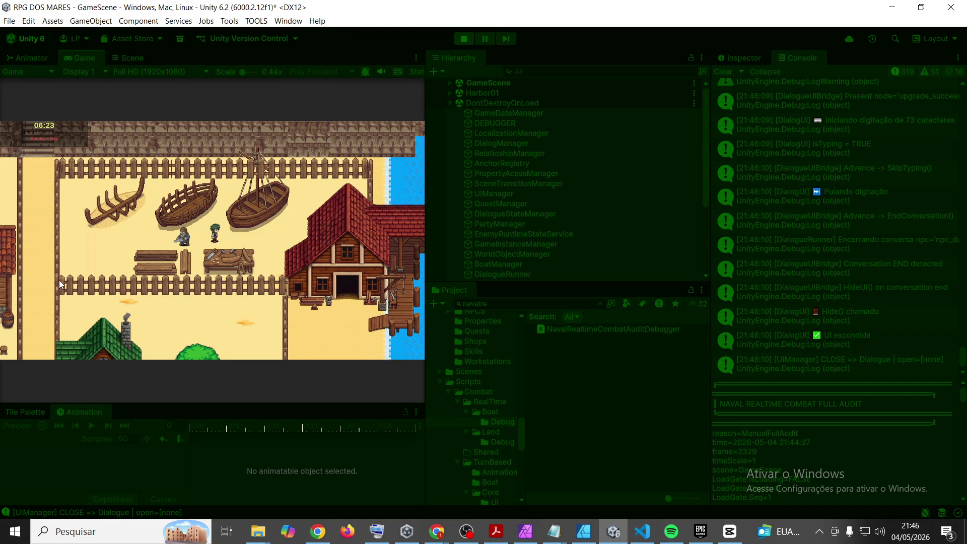
{"action": "key", "text": "b"}
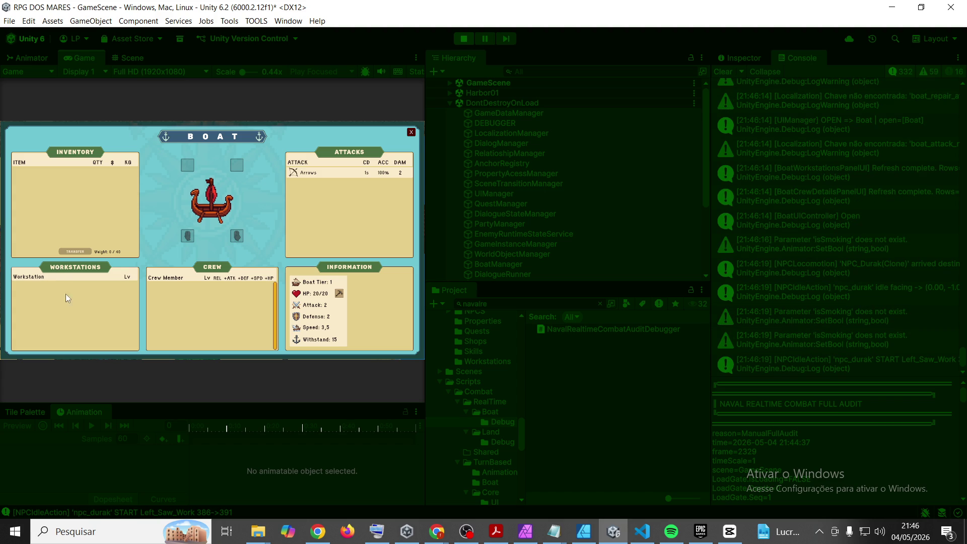
Step: Close the boat panel, clear the Console, log a fresh naval combat audit, and show BoatManager's components
{"action": "left_click", "coordinate": [411, 132]}
{"action": "left_click", "coordinate": [722, 72]}
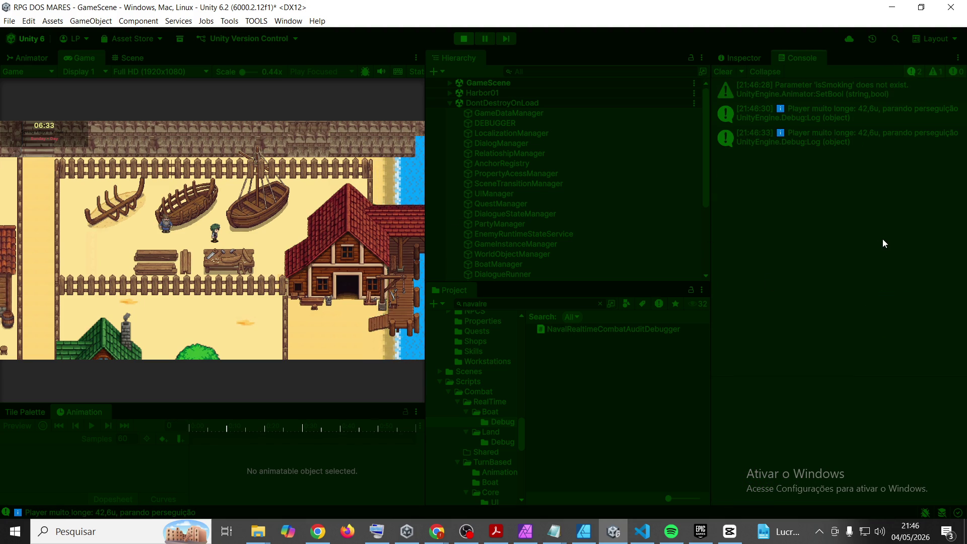
{"action": "left_click", "coordinate": [396, 167]}
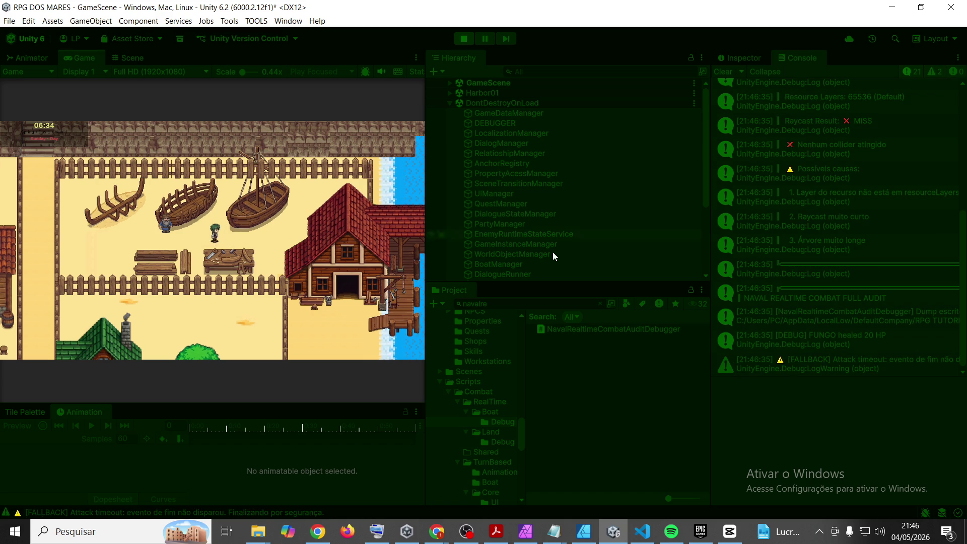
{"action": "left_click", "coordinate": [822, 292]}
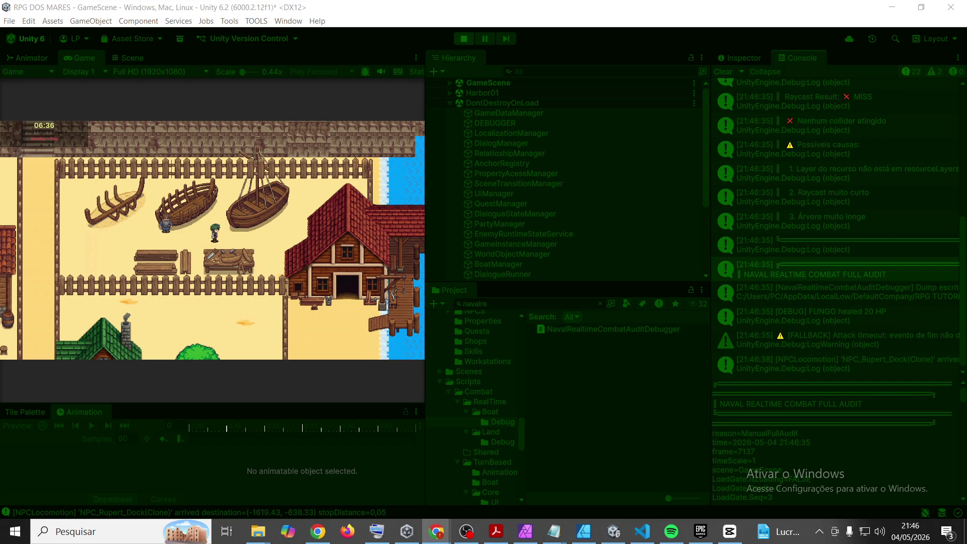
{"action": "left_click", "coordinate": [89, 56]}
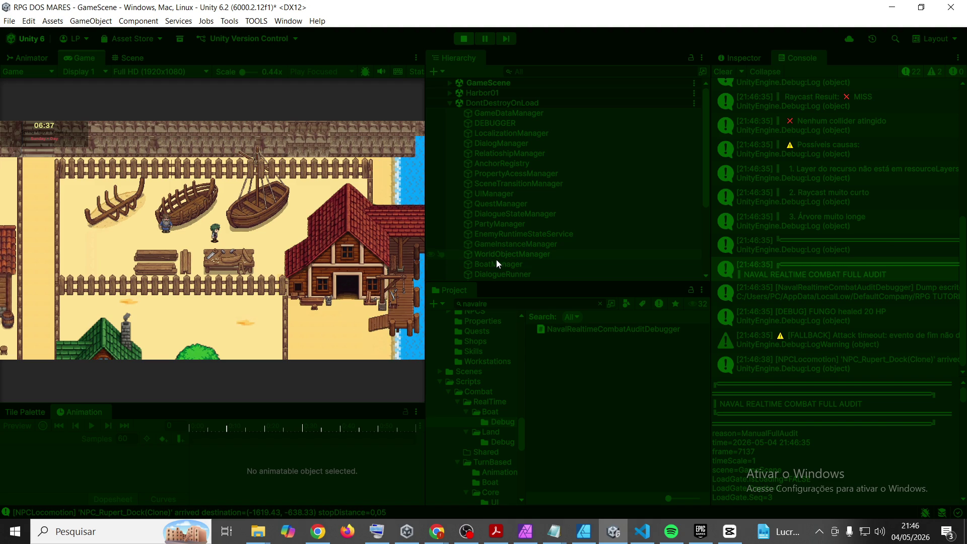
{"action": "left_click", "coordinate": [745, 56]}
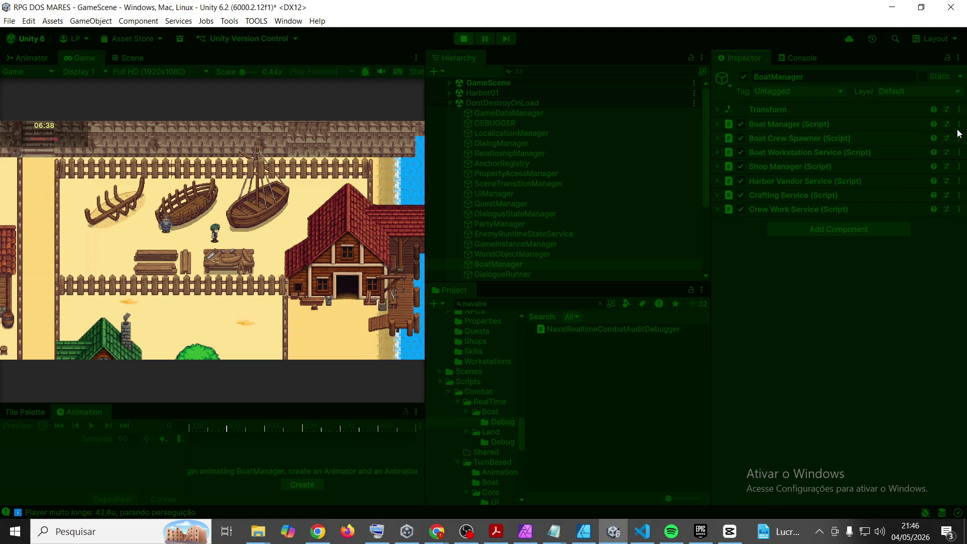
Step: Run Boat Manager's Crew Debug > Force Relationship For Debug NPC, then walk the player right
{"action": "left_click", "coordinate": [959, 126]}
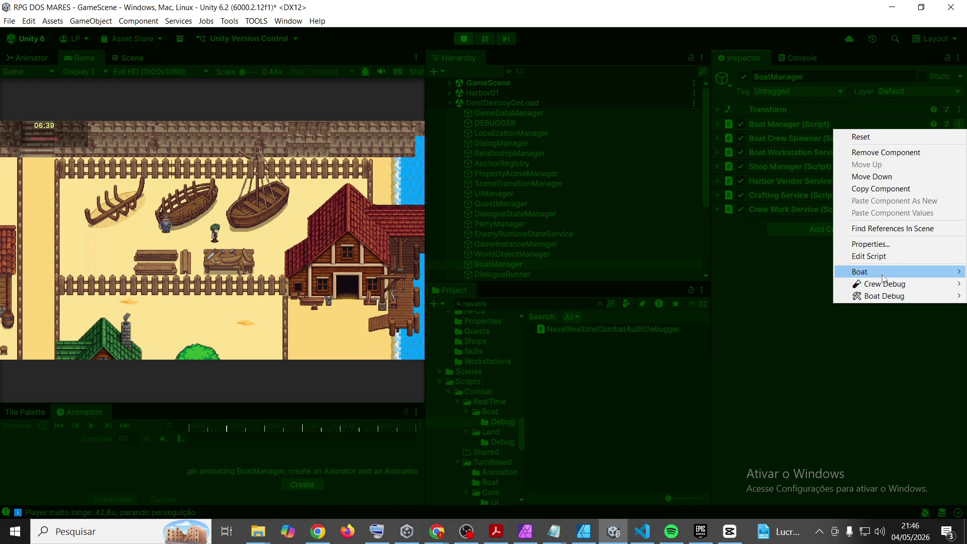
{"action": "mouse_move", "coordinate": [882, 284]}
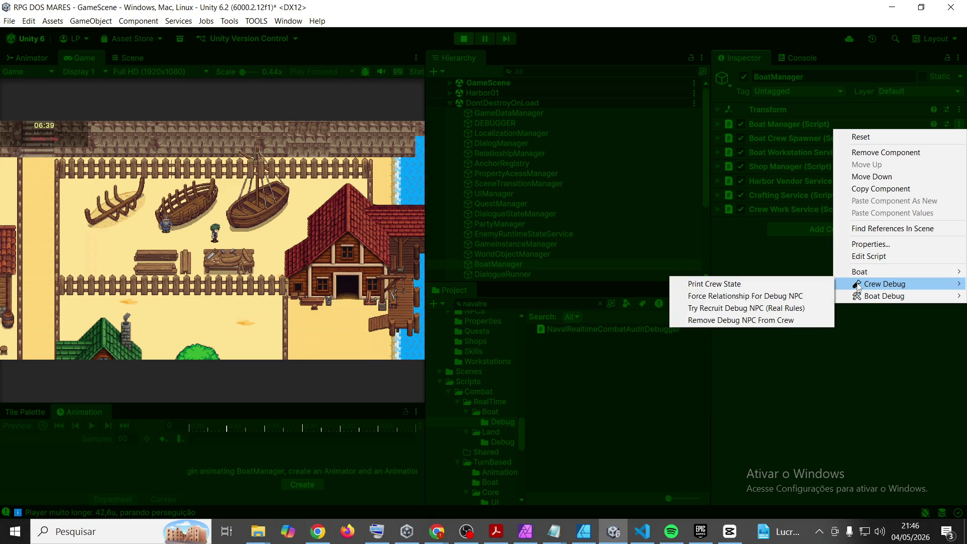
{"action": "left_click", "coordinate": [765, 295]}
{"action": "left_click", "coordinate": [75, 60]}
{"action": "key", "text": "d"}
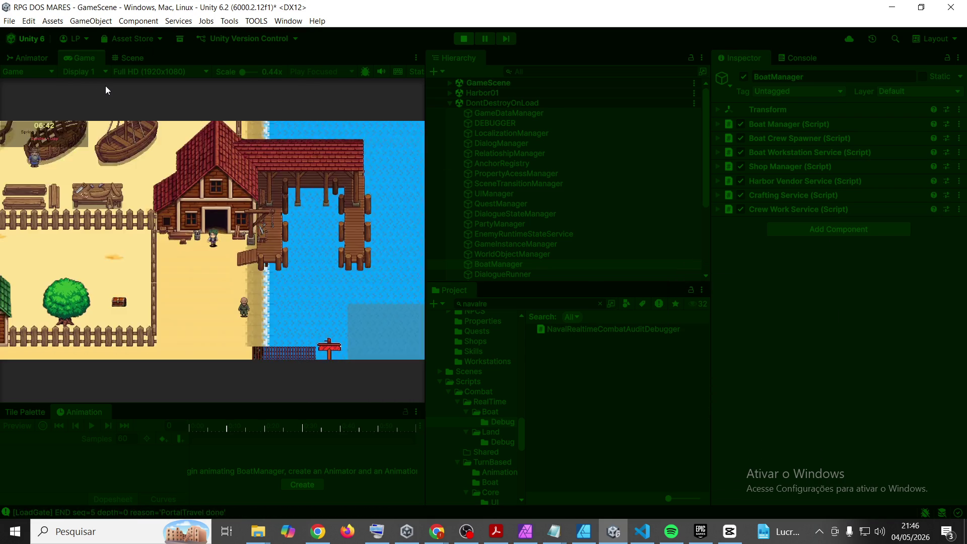
Step: Walk the player through the village to Omar and recruit him with Try recruit
{"action": "key", "text": "a"}
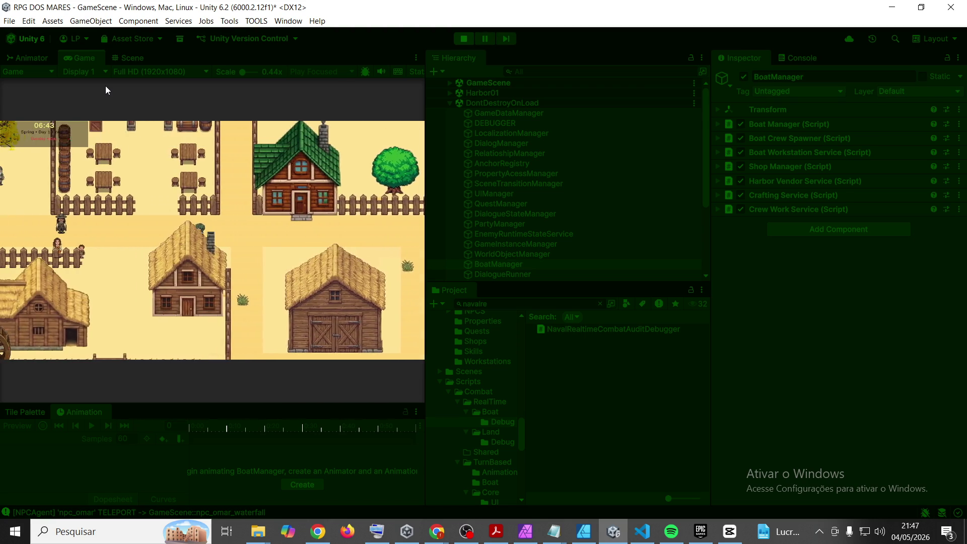
{"action": "key", "text": "a"}
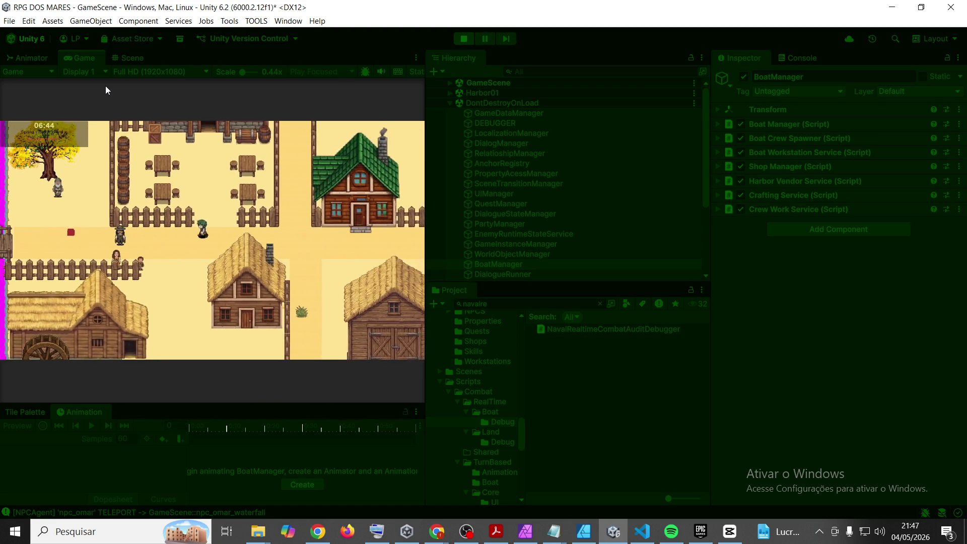
{"action": "key", "text": "a"}
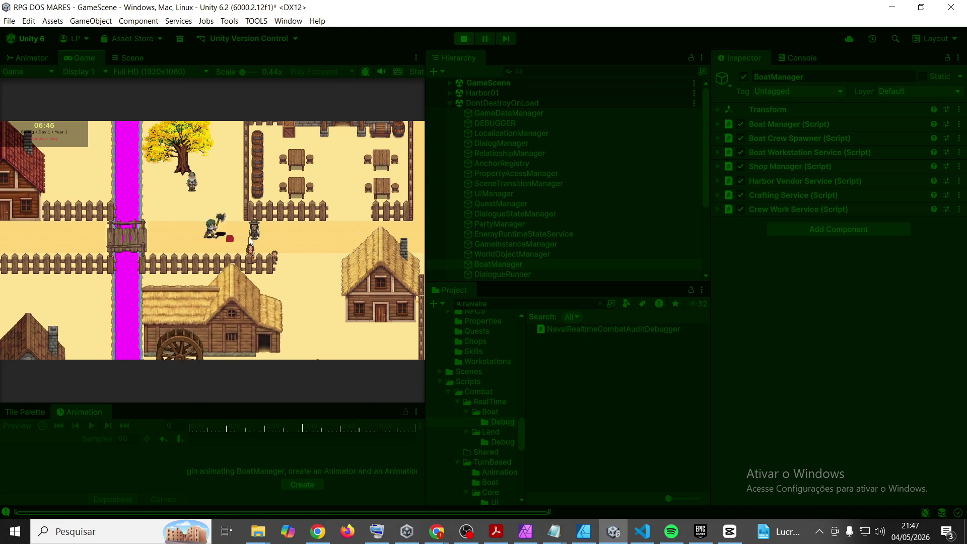
{"action": "key", "text": "s"}
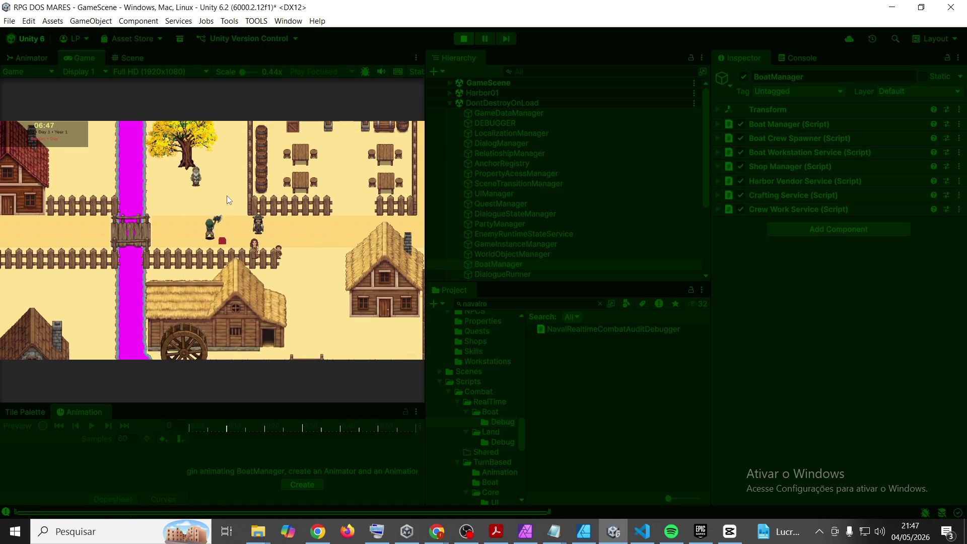
{"action": "key", "text": "s"}
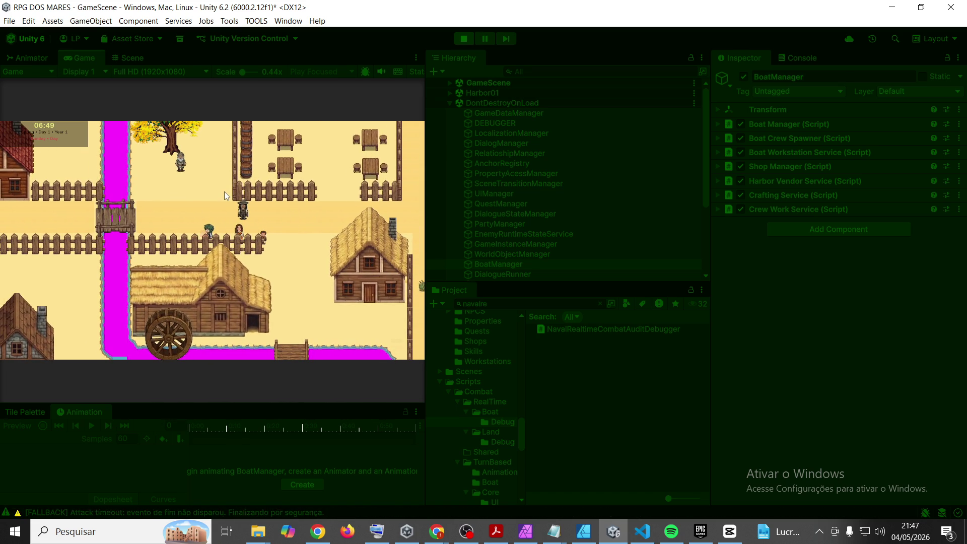
{"action": "key", "text": "w"}
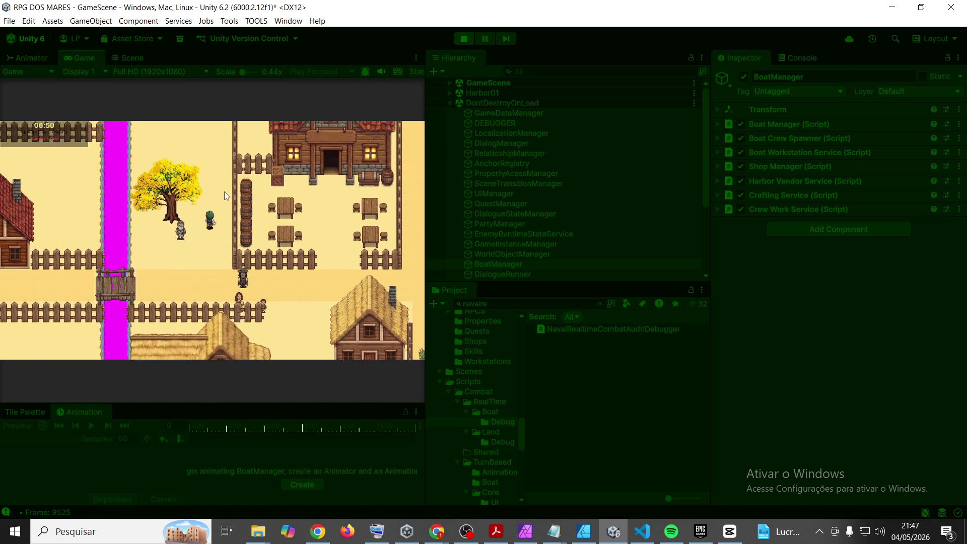
{"action": "key", "text": "e"}
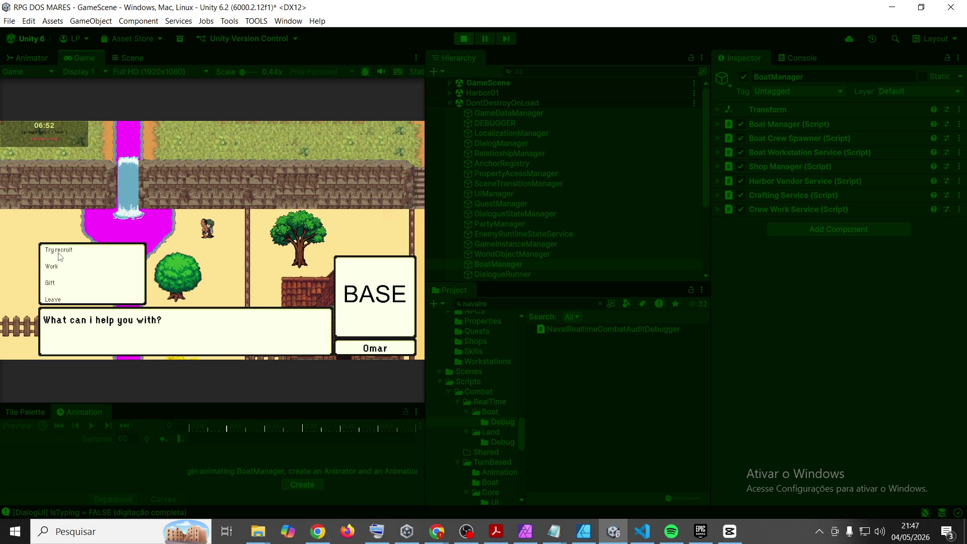
{"action": "left_click", "coordinate": [60, 252]}
{"action": "key", "text": "e"}
{"action": "key", "text": "s"}
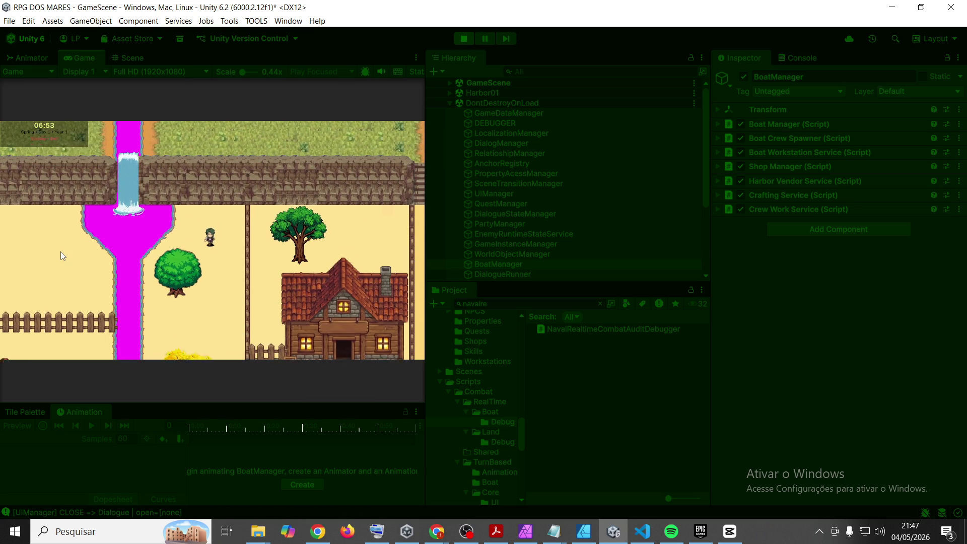
Step: Walk back south and inspect the NAVAL REALTIME COMBAT FULL AUDIT entry in the Console
{"action": "key", "text": "s"}
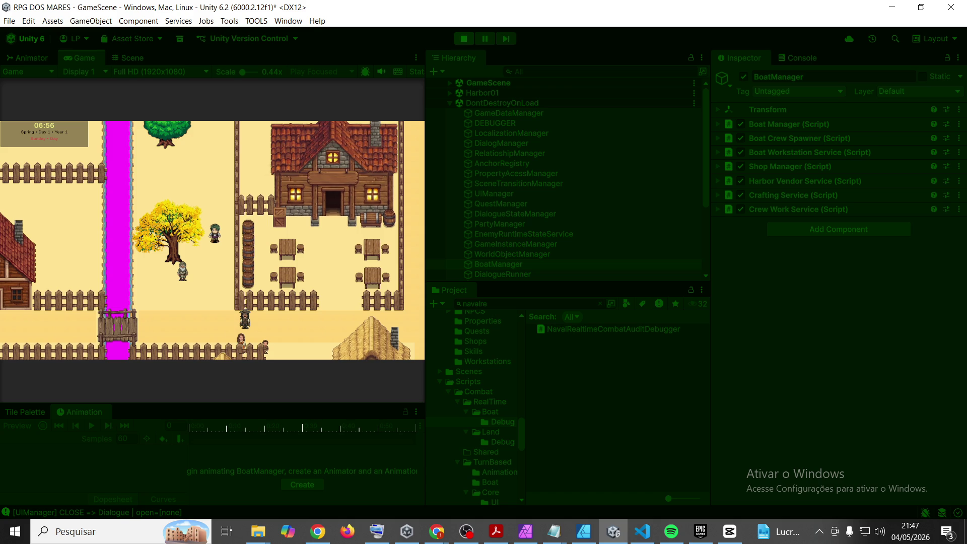
{"action": "key", "text": "s"}
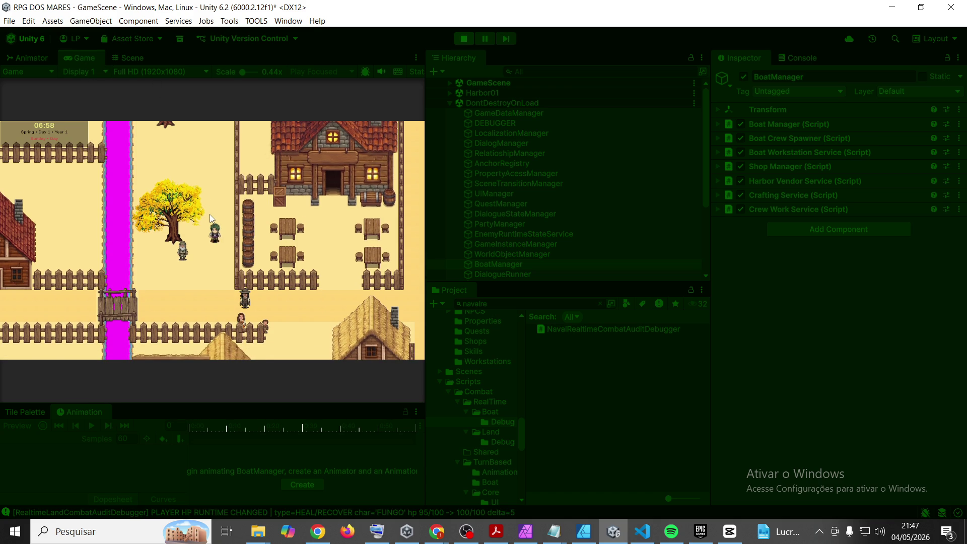
{"action": "left_click", "coordinate": [806, 58]}
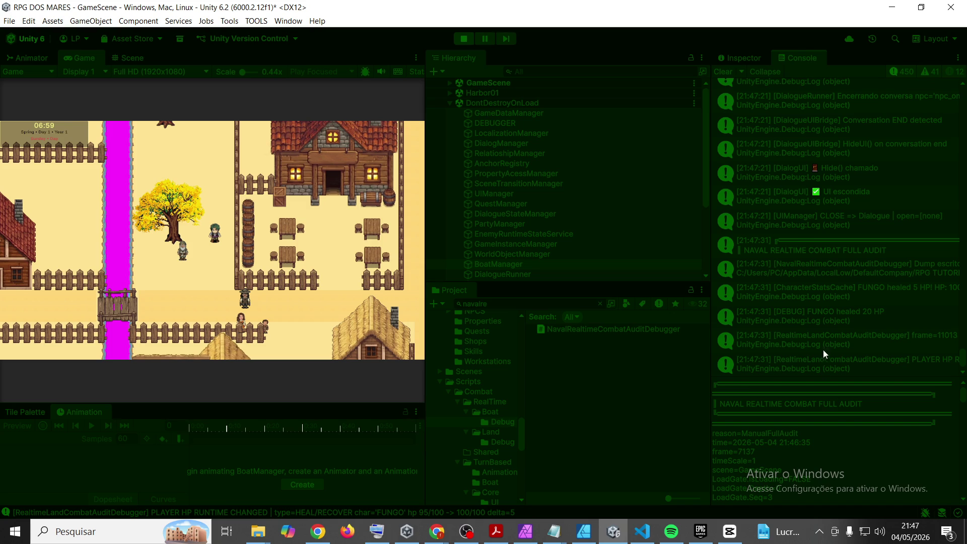
{"action": "left_click", "coordinate": [832, 242]}
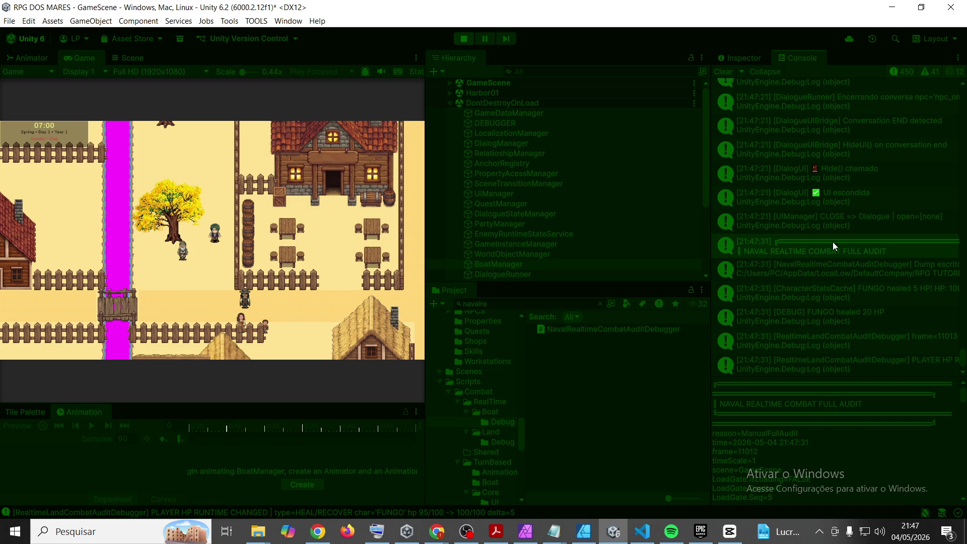
Step: Check the Iron-Plated Hull item details in the character inventory
{"action": "left_click", "coordinate": [89, 60]}
{"action": "key", "text": "s"}
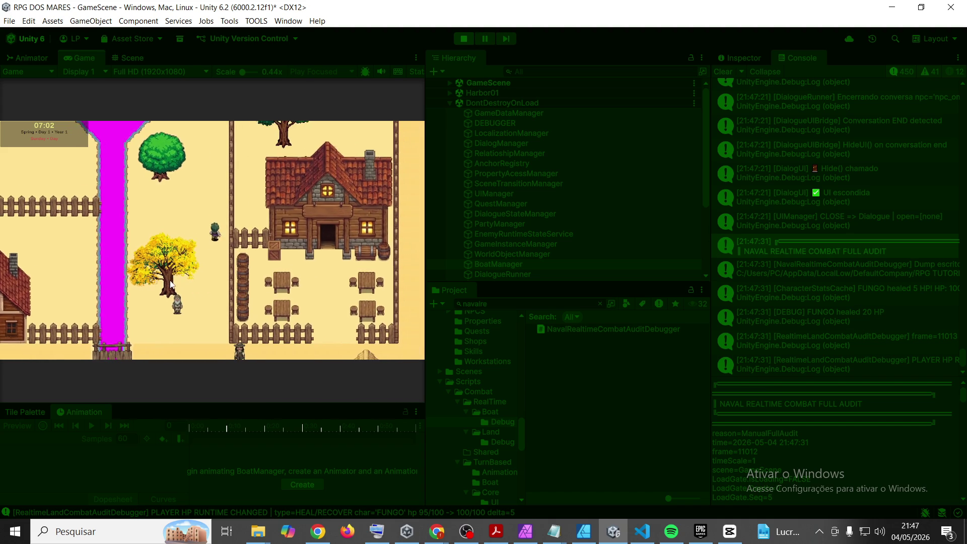
{"action": "key", "text": "a"}
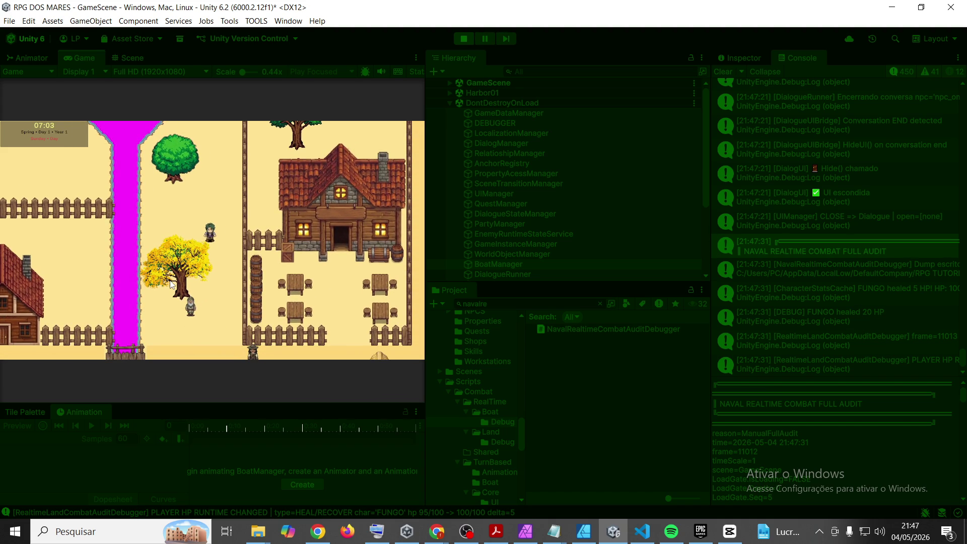
{"action": "key", "text": "i"}
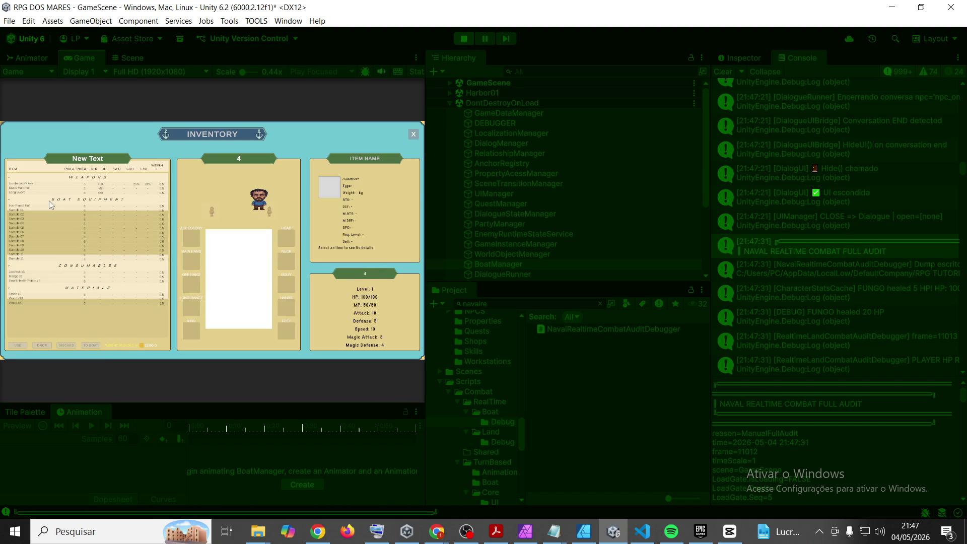
{"action": "left_click", "coordinate": [23, 206]}
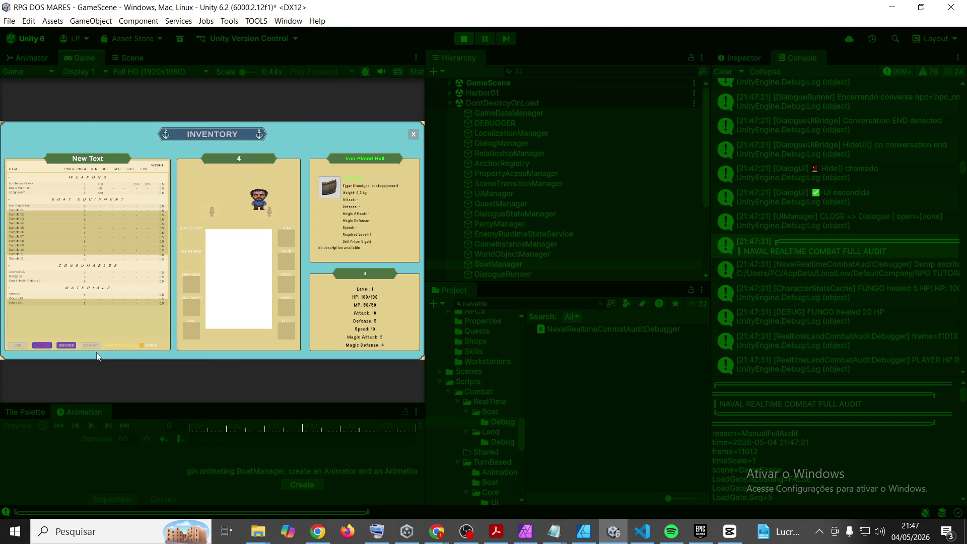
{"action": "left_click", "coordinate": [414, 134]}
Step: Walk along the road onto the harbour pier and open the boat panel
{"action": "key", "text": "s"}
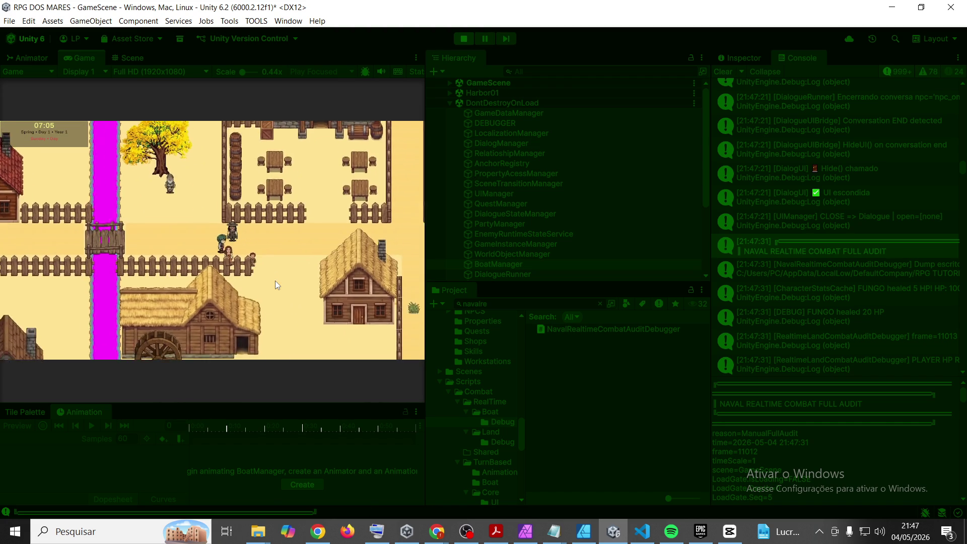
{"action": "key", "text": "d"}
{"action": "key", "text": "d"}
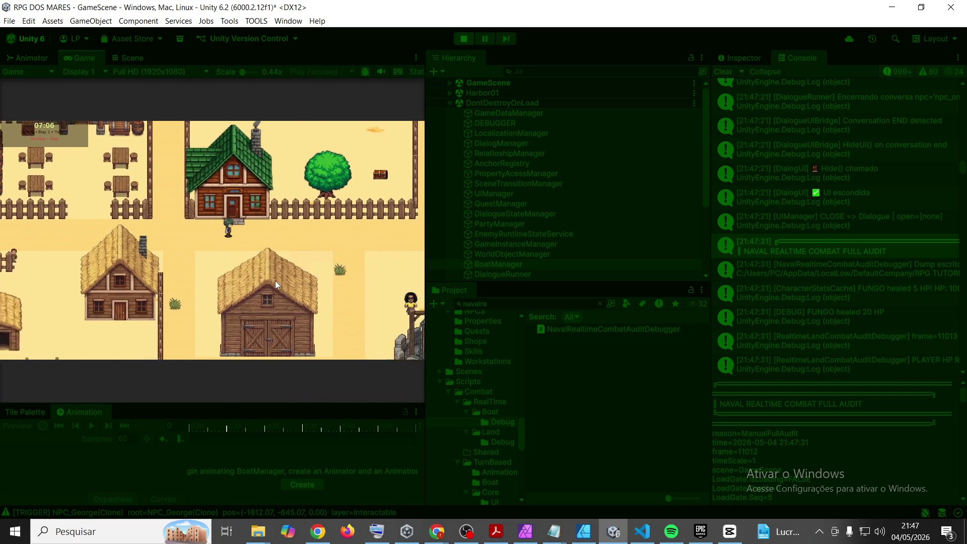
{"action": "key", "text": "d"}
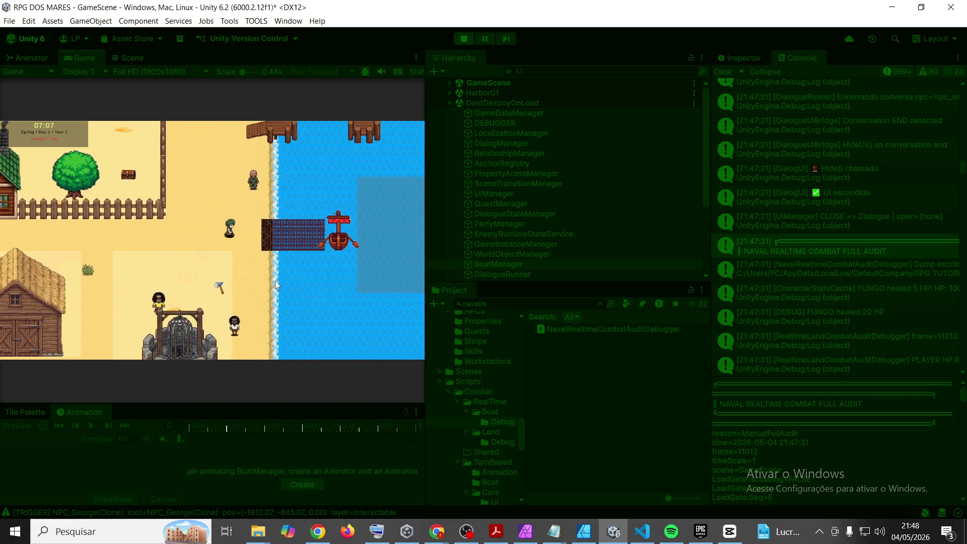
{"action": "key", "text": "d"}
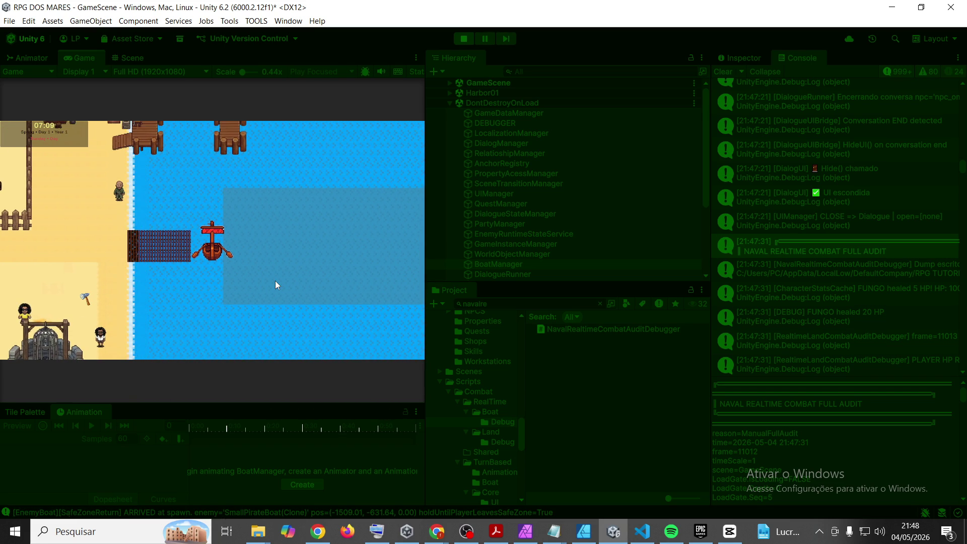
{"action": "key", "text": "b"}
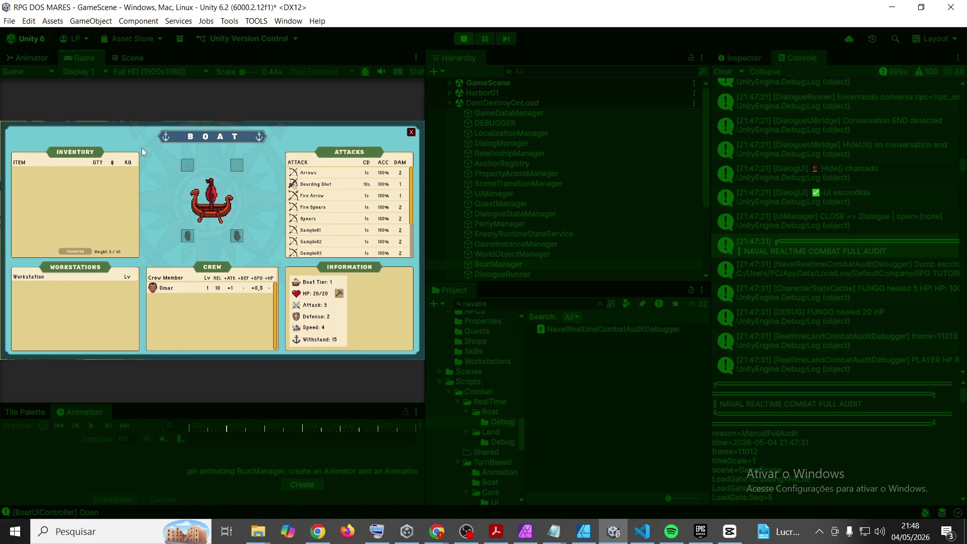
Step: Send the Iron-Plated Hull from the inventory to the boat
{"action": "key", "text": "i"}
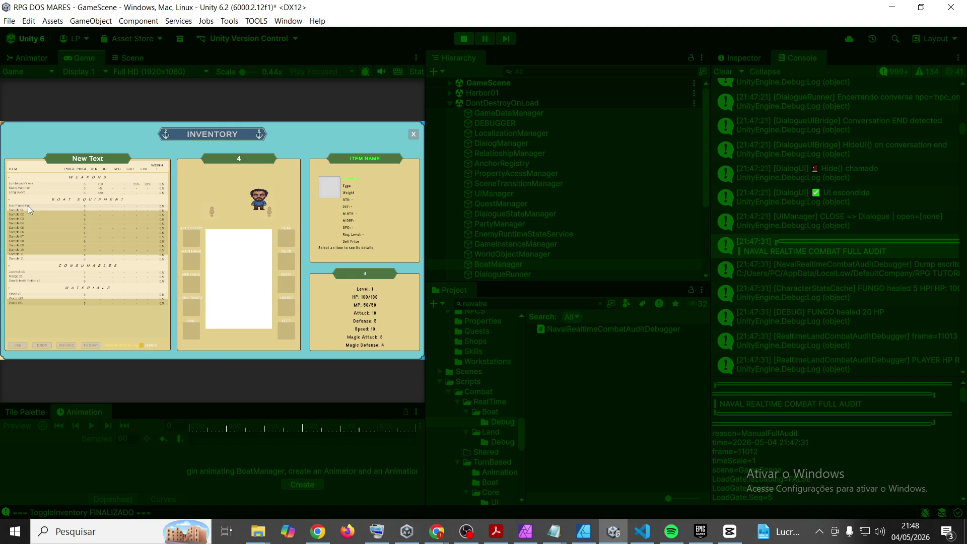
{"action": "left_click", "coordinate": [29, 205]}
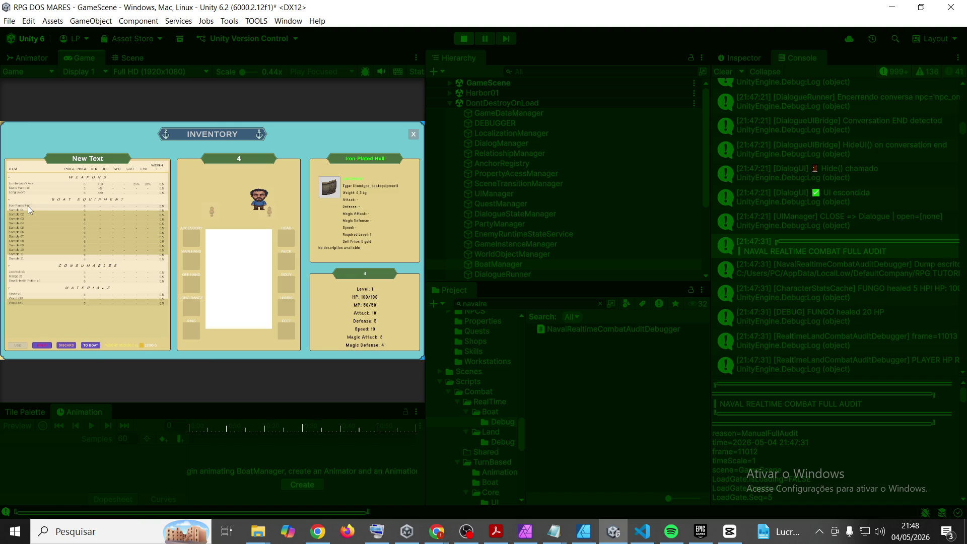
{"action": "left_click", "coordinate": [91, 346]}
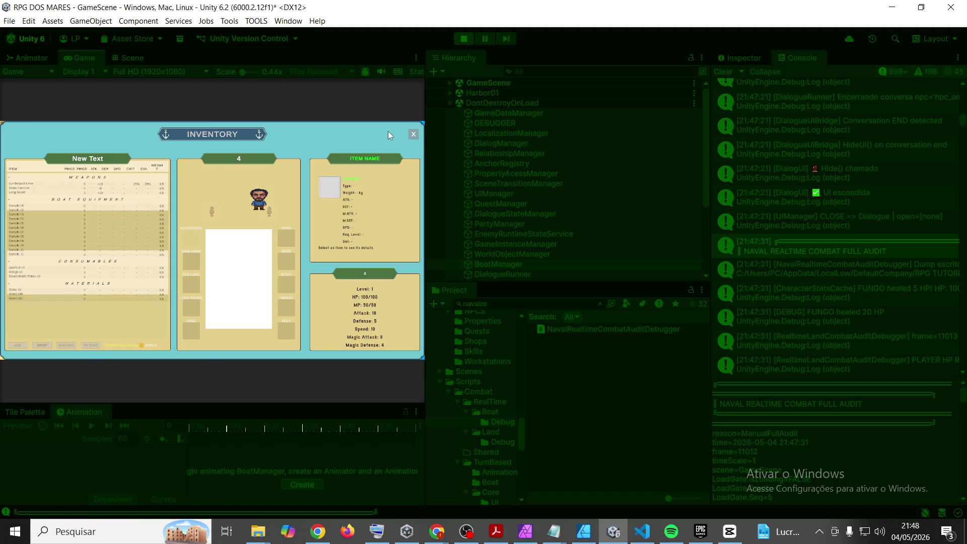
{"action": "key", "text": "b"}
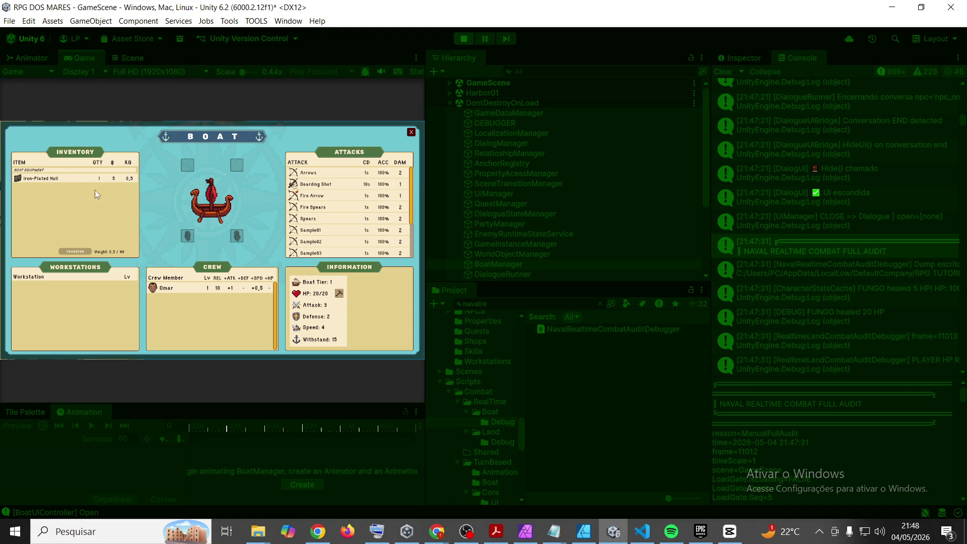
Step: Fit the Iron-Plated Hull, Arrows and Boarding Shot into the boat's slots and close the boat screen
{"action": "mouse_move", "coordinate": [47, 182]}
{"action": "left_mouse_down"}
{"action": "mouse_move", "coordinate": [177, 184]}
{"action": "mouse_move", "coordinate": [189, 160]}
{"action": "left_mouse_up"}
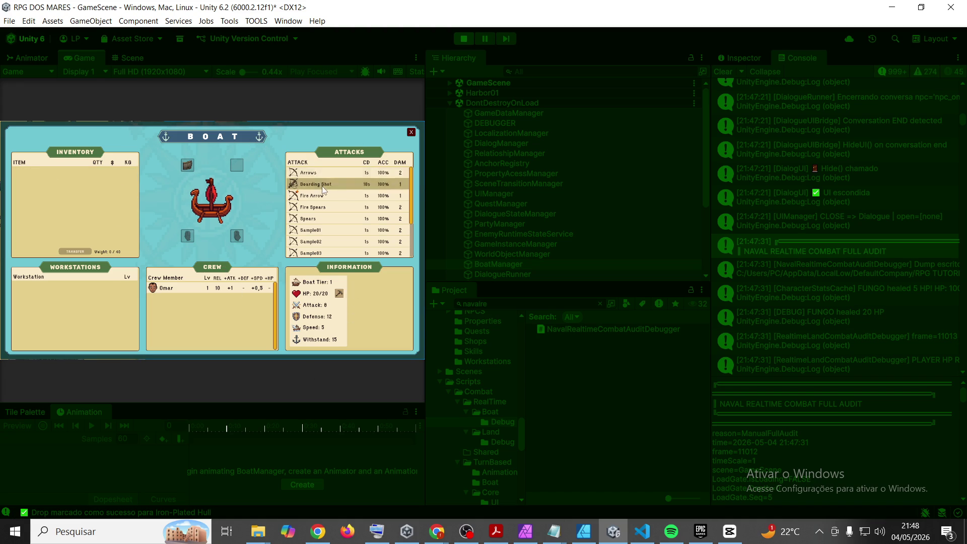
{"action": "left_click_drag", "start_coordinate": [315, 170], "coordinate": [186, 235]}
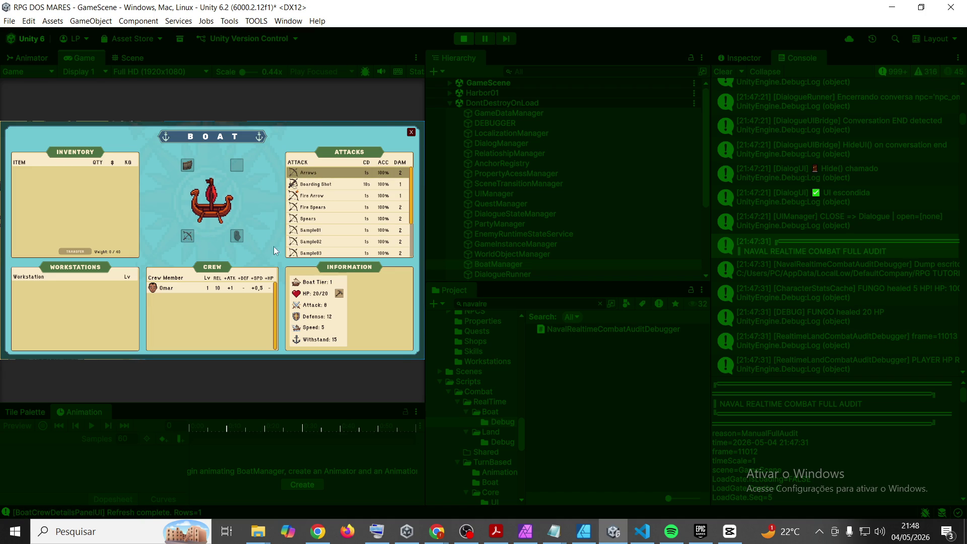
{"action": "mouse_move", "coordinate": [323, 181]}
{"action": "left_mouse_down"}
{"action": "mouse_move", "coordinate": [247, 215]}
{"action": "mouse_move", "coordinate": [237, 237]}
{"action": "left_mouse_up"}
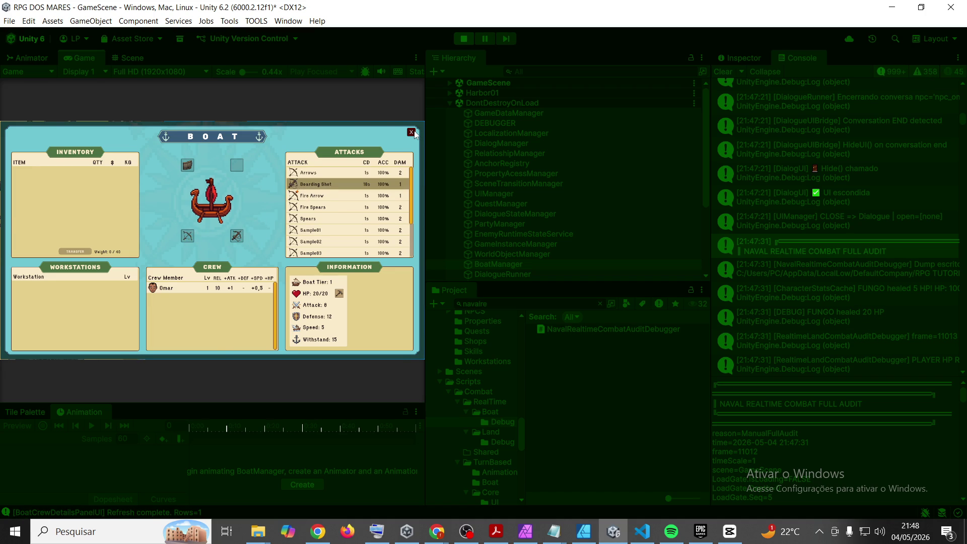
{"action": "left_click", "coordinate": [412, 134]}
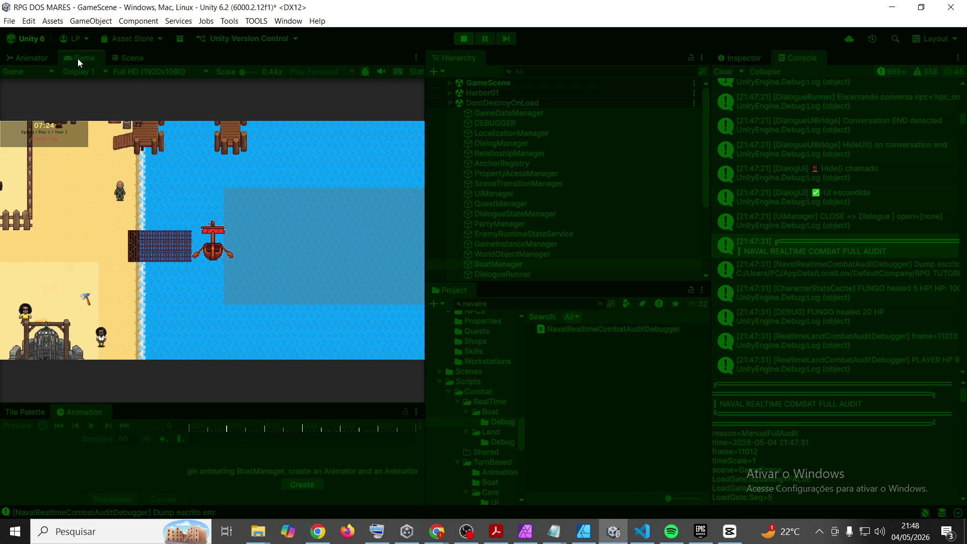
Step: Review the 21:48:46 naval combat audit dump in the Console
{"action": "scroll", "coordinate": [920, 256], "scroll_direction": "down", "scroll_amount": 5}
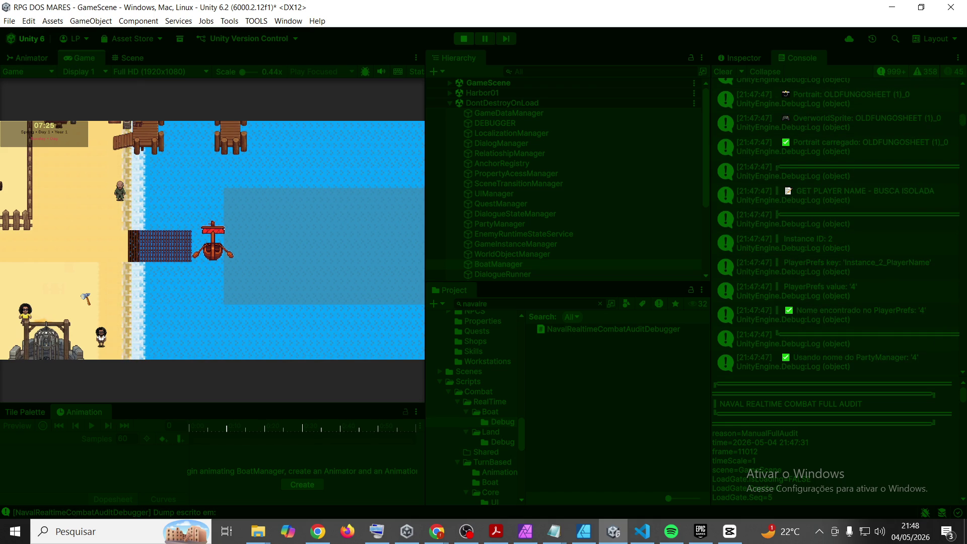
{"action": "scroll", "coordinate": [928, 298], "scroll_direction": "down", "scroll_amount": 10}
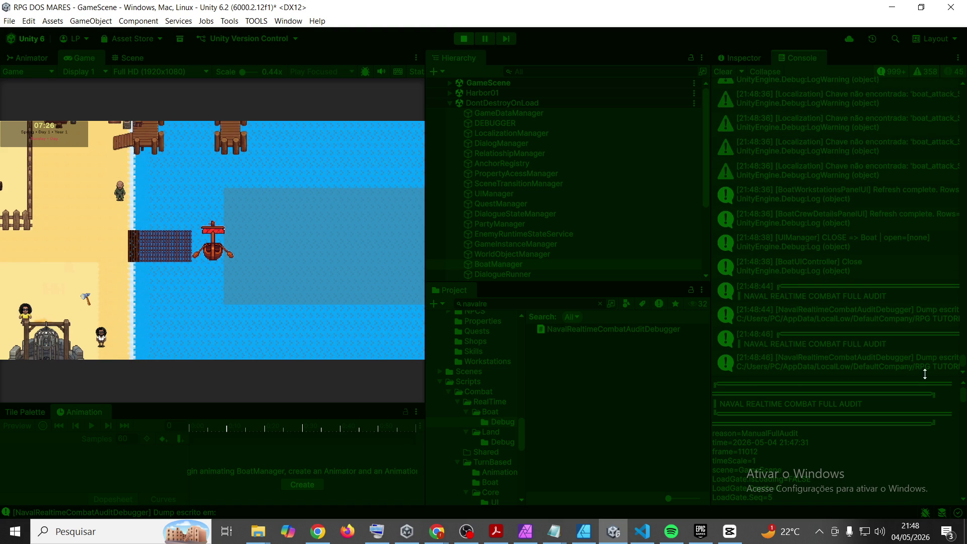
{"action": "left_click", "coordinate": [856, 341]}
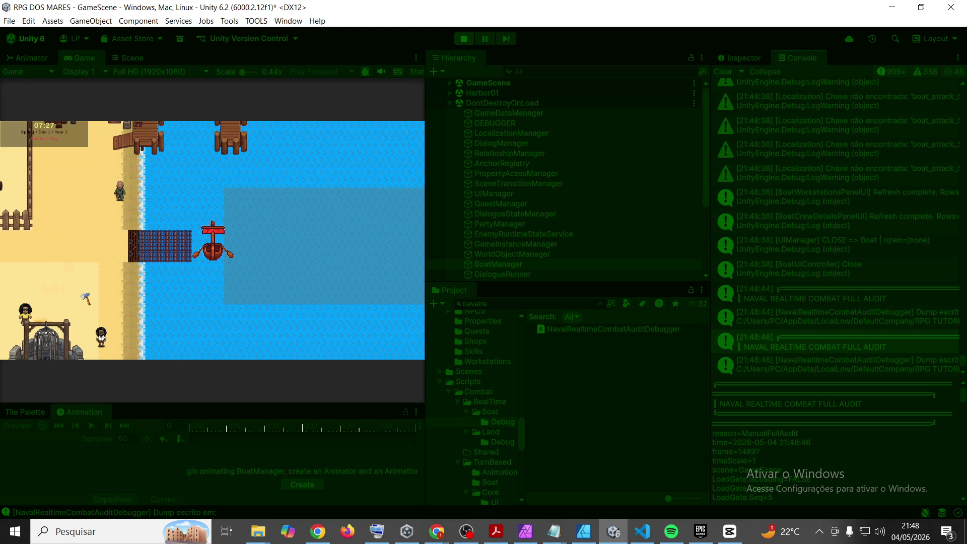
{"action": "key", "text": "alt+Tab"}
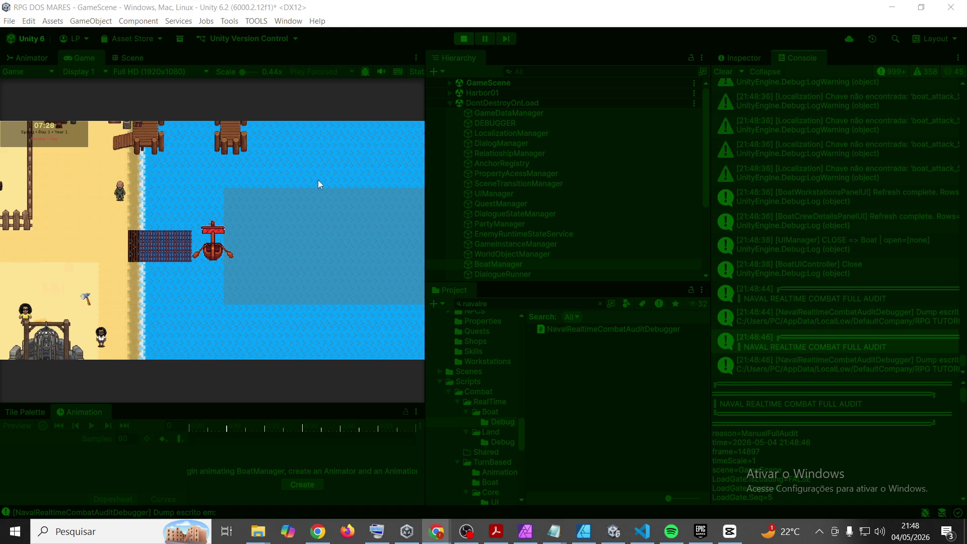
Step: Sail and dash the boat into open water, then review the 21:49:13 audit dump
{"action": "left_click", "coordinate": [150, 121]}
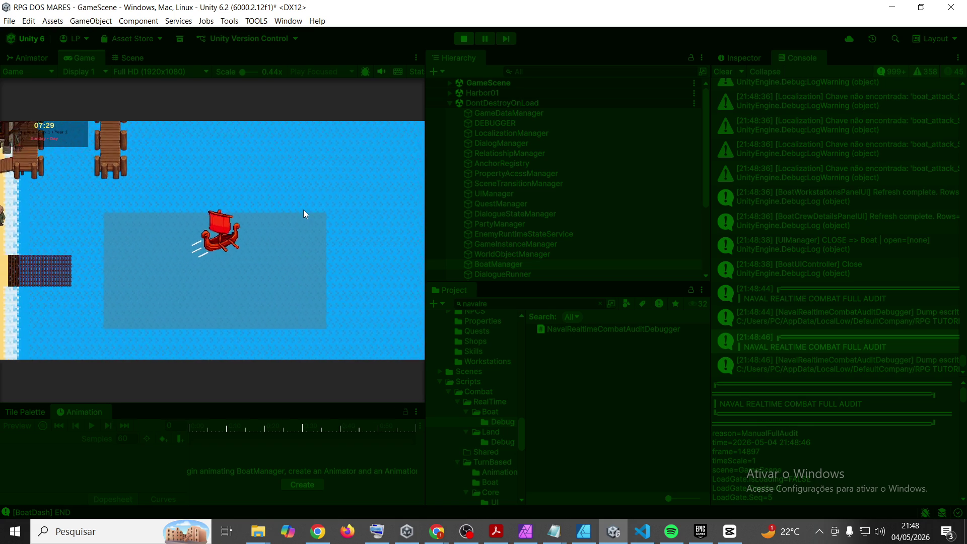
{"action": "key", "text": "space"}
{"action": "key", "text": "space"}
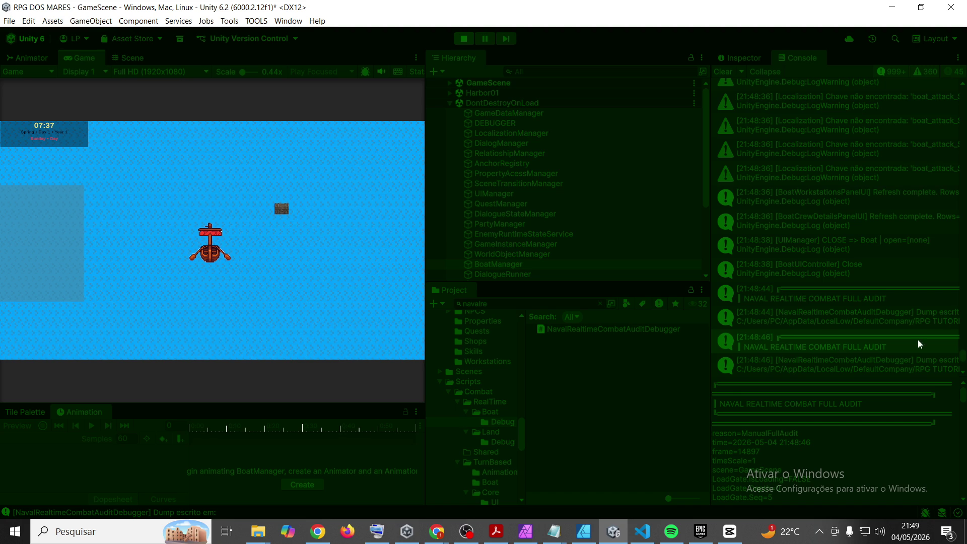
{"action": "scroll", "coordinate": [919, 342], "scroll_direction": "down", "scroll_amount": 10}
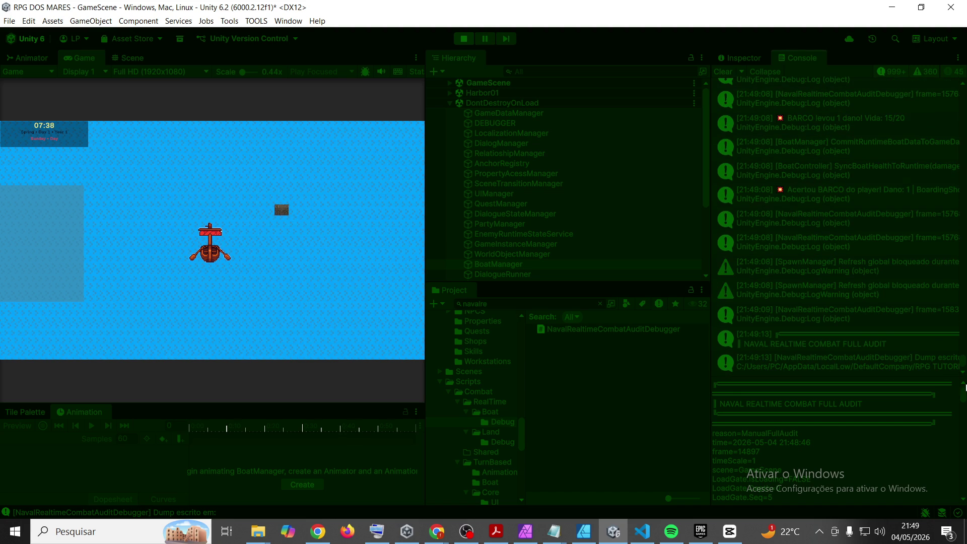
{"action": "left_click", "coordinate": [878, 339]}
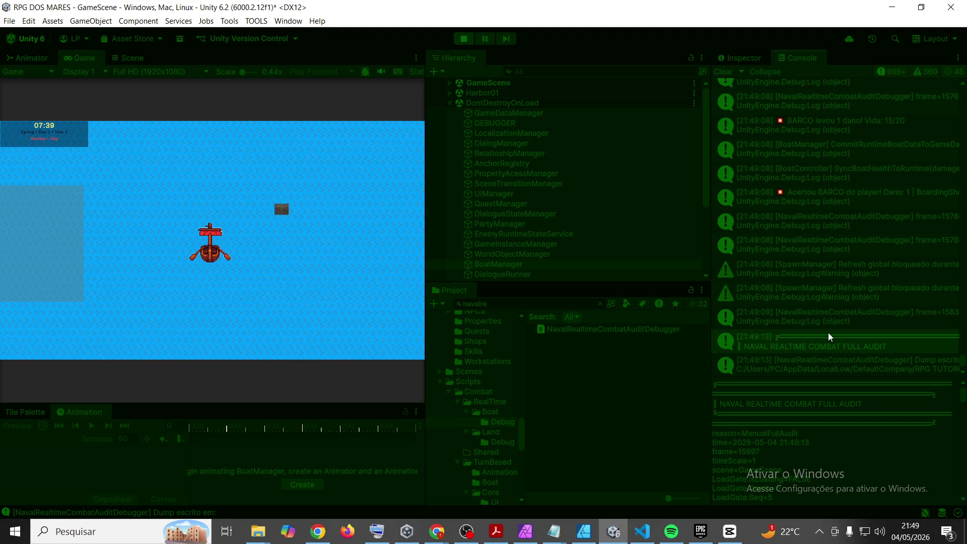
{"action": "key", "text": "alt+Tab"}
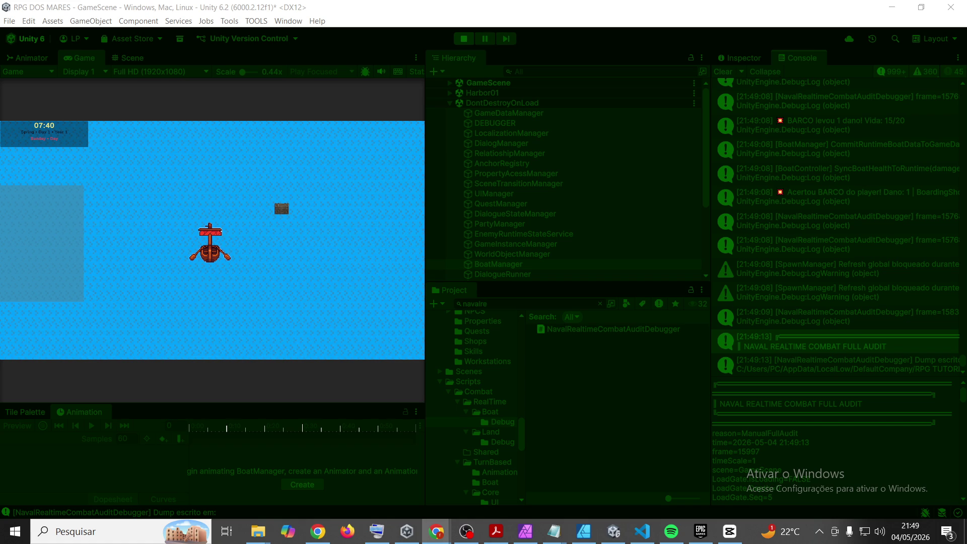
{"action": "left_click", "coordinate": [64, 58]}
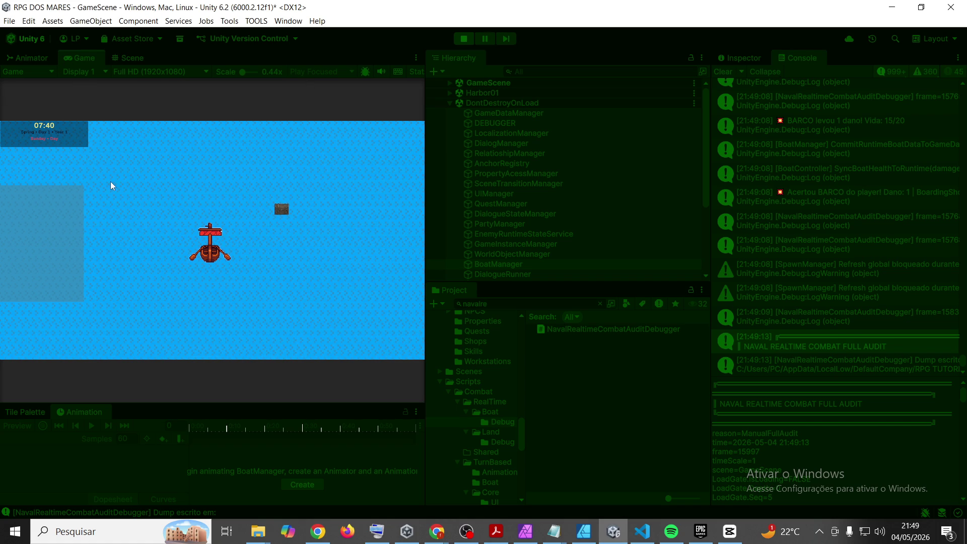
Step: Save the game to Slot 1, then stop and restart play mode to test the save
{"action": "key", "text": "F5"}
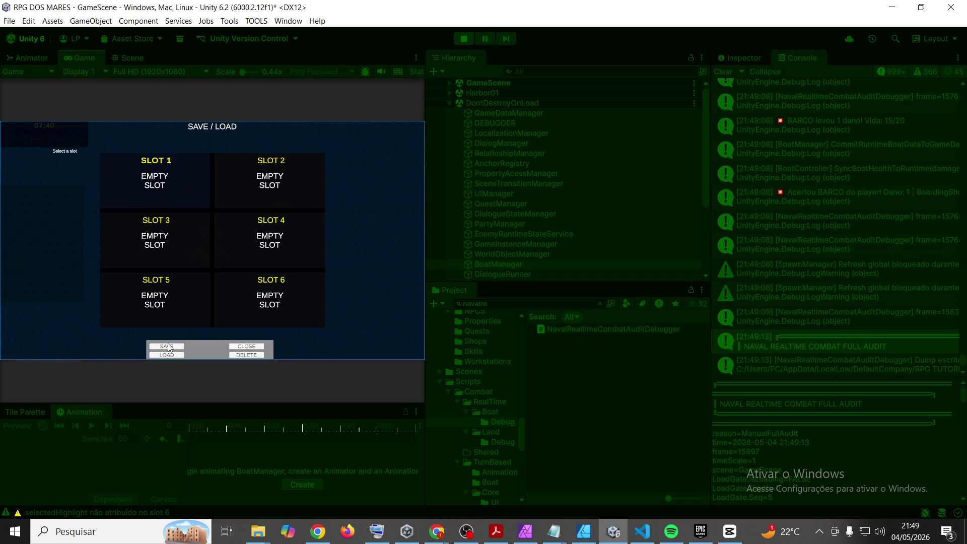
{"action": "left_click", "coordinate": [168, 346]}
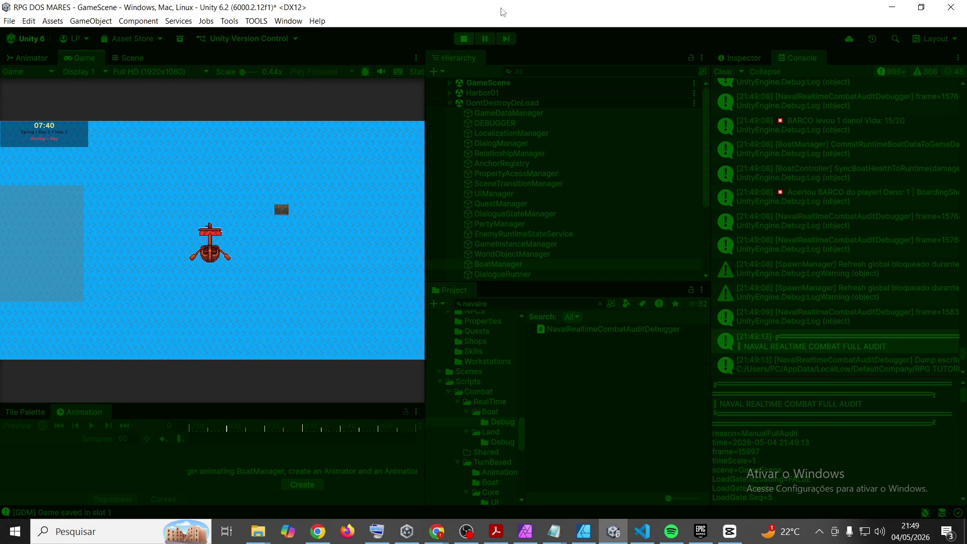
{"action": "left_click", "coordinate": [464, 38]}
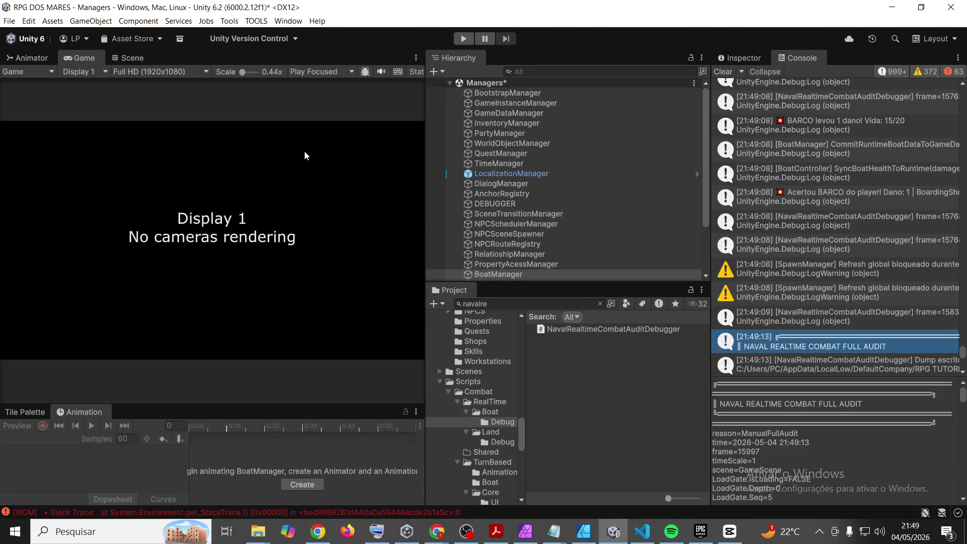
{"action": "left_click", "coordinate": [463, 39]}
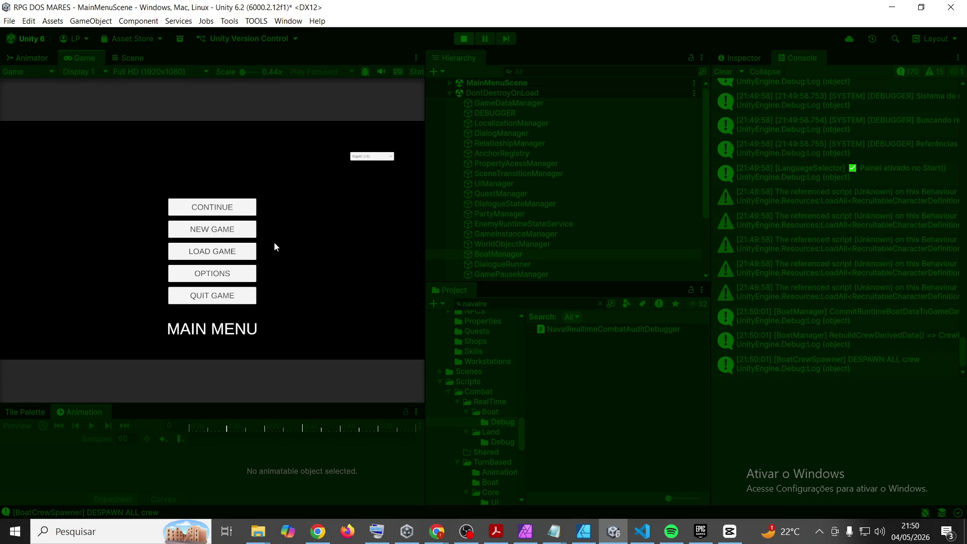
Step: Load the Slot 1 save, check the new naval audit in the Console, and bring up VS Code
{"action": "left_click", "coordinate": [205, 207]}
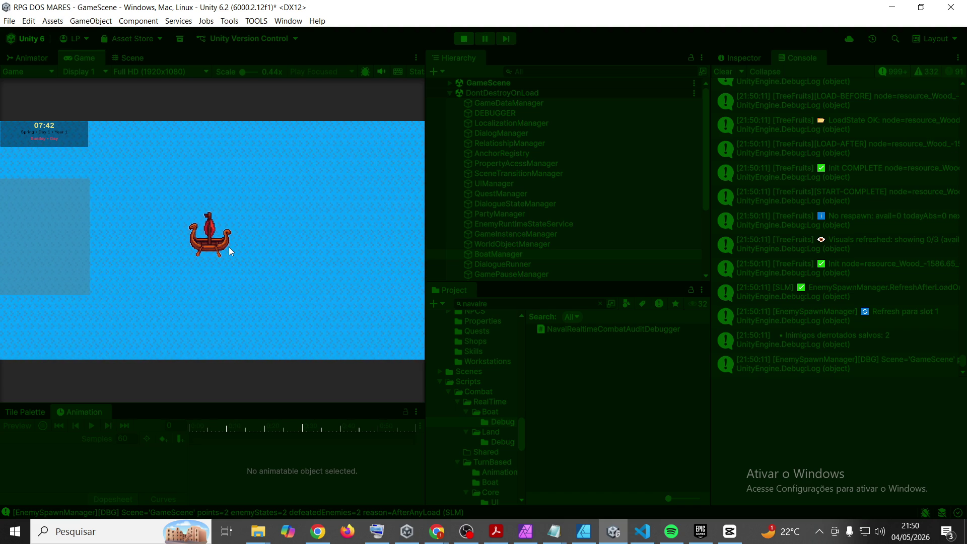
{"action": "left_click", "coordinate": [888, 346]}
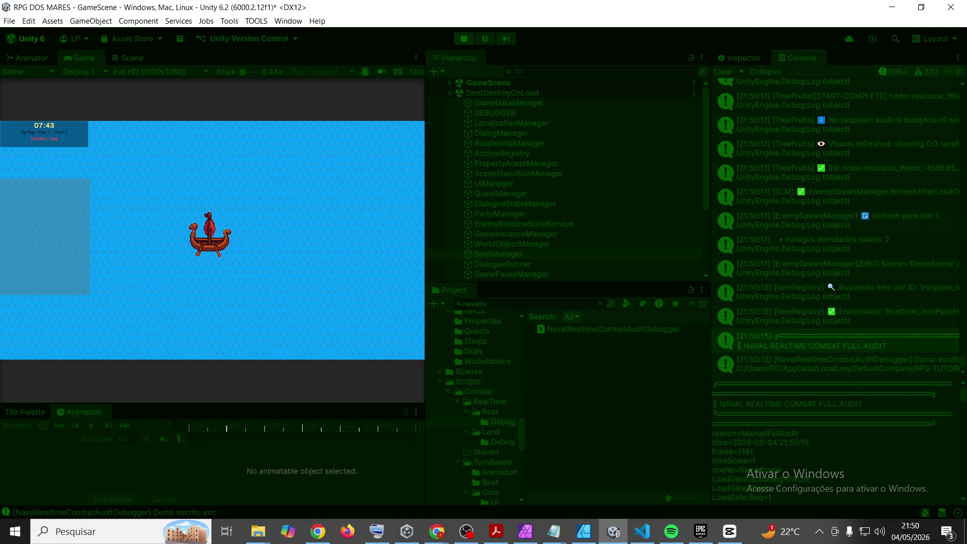
{"action": "key", "text": "alt+Tab"}
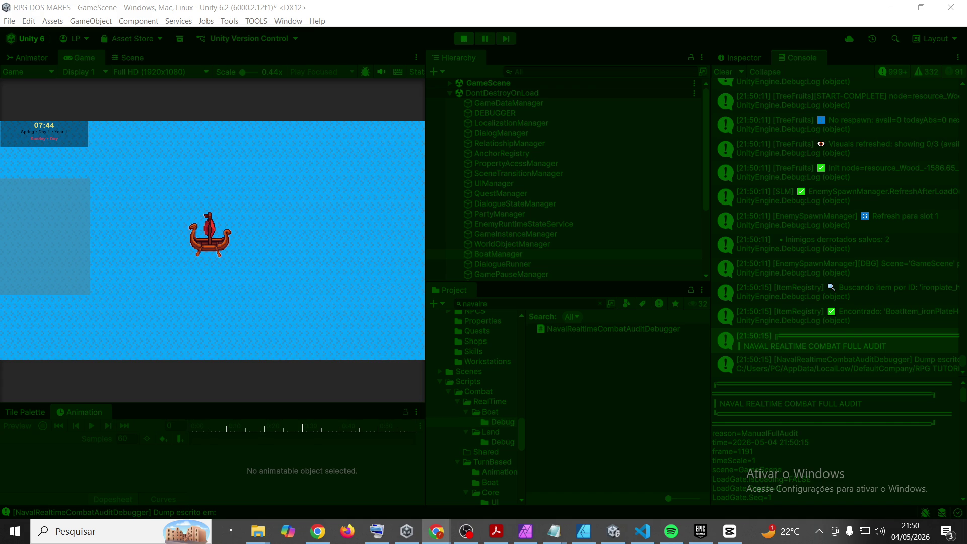
{"action": "left_click", "coordinate": [644, 530]}
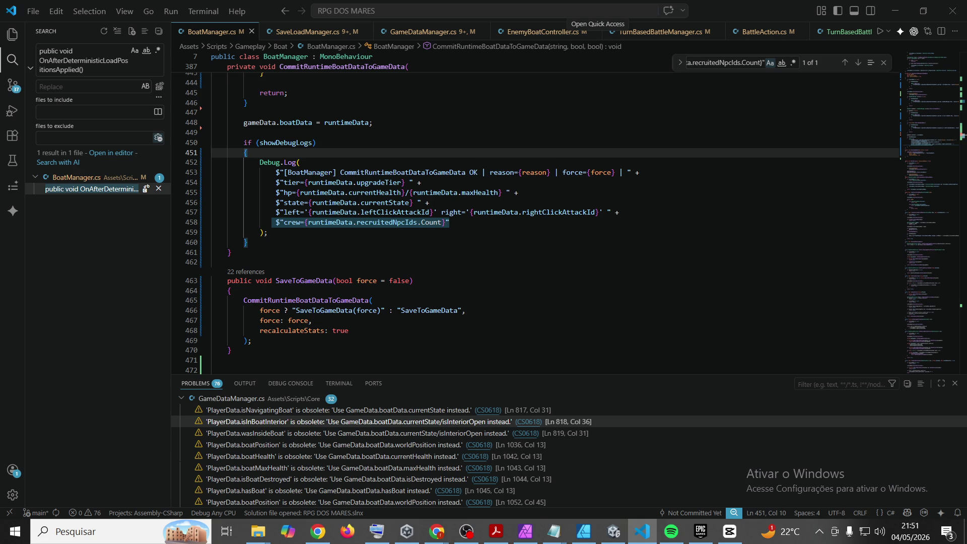
Step: Jump to the obsolete isNavigatingBoat warning at GameDataManager.cs line 817 and select all listed problems
{"action": "key", "text": "alt+Tab"}
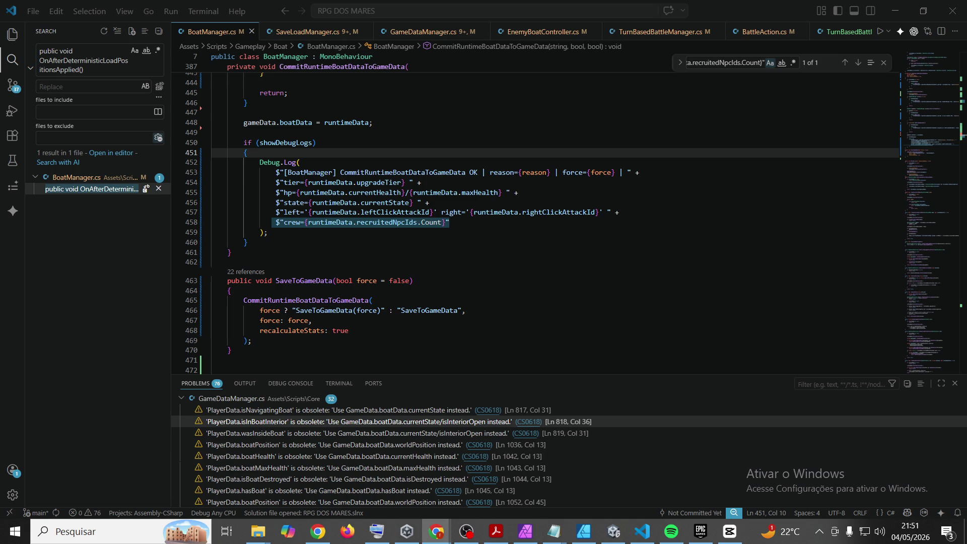
{"action": "left_click", "coordinate": [323, 410]}
{"action": "scroll", "coordinate": [326, 492], "scroll_direction": "down", "scroll_amount": 3}
{"action": "scroll", "coordinate": [326, 492], "scroll_direction": "down", "scroll_amount": 10}
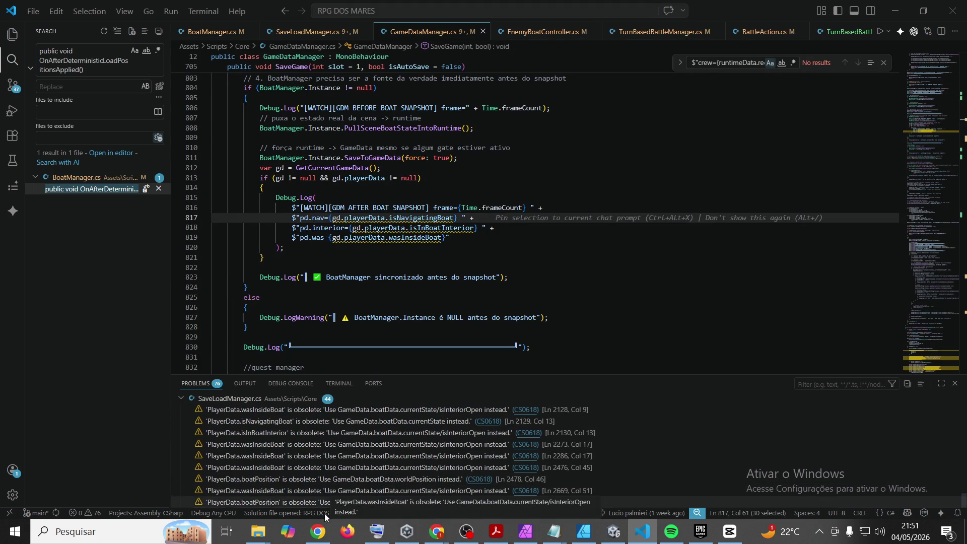
{"action": "key", "text": "ctrl+a"}
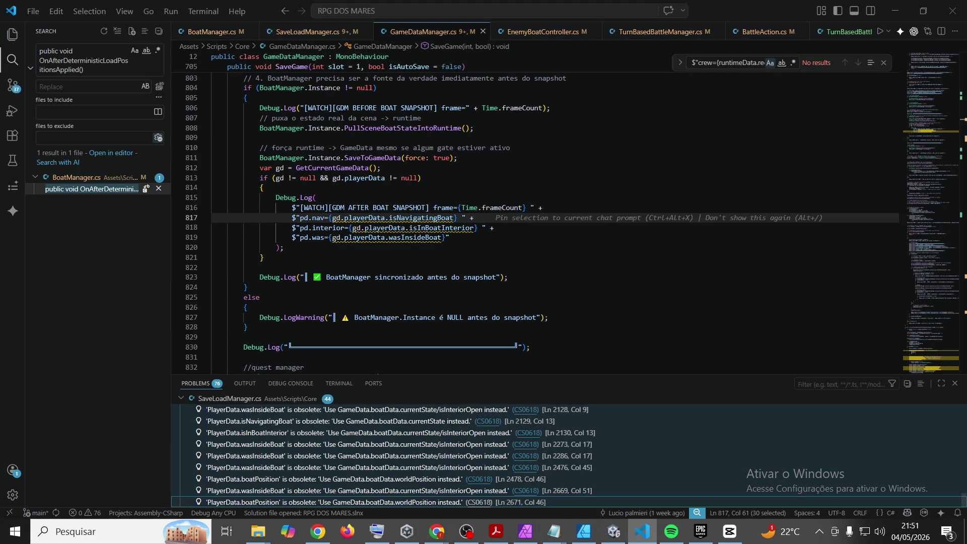
{"action": "key", "text": "alt+Tab"}
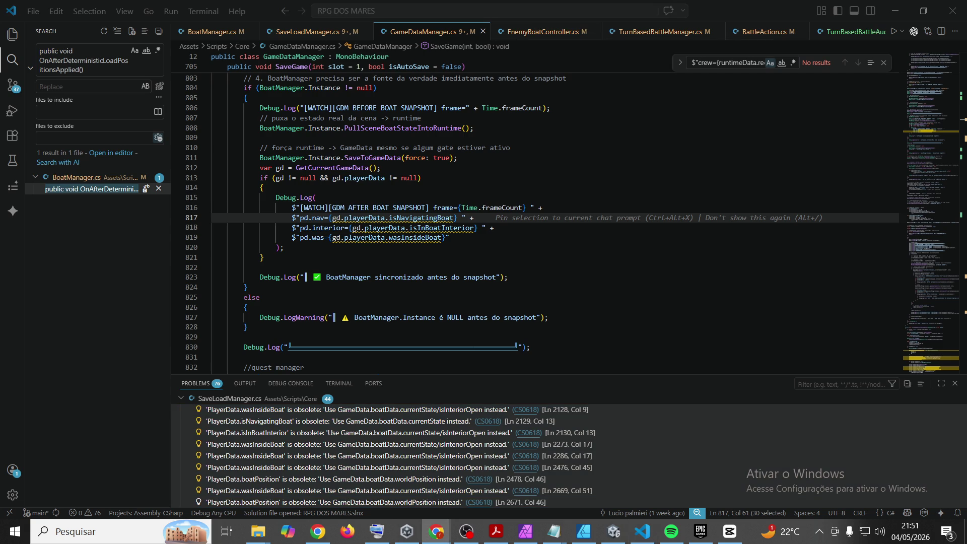